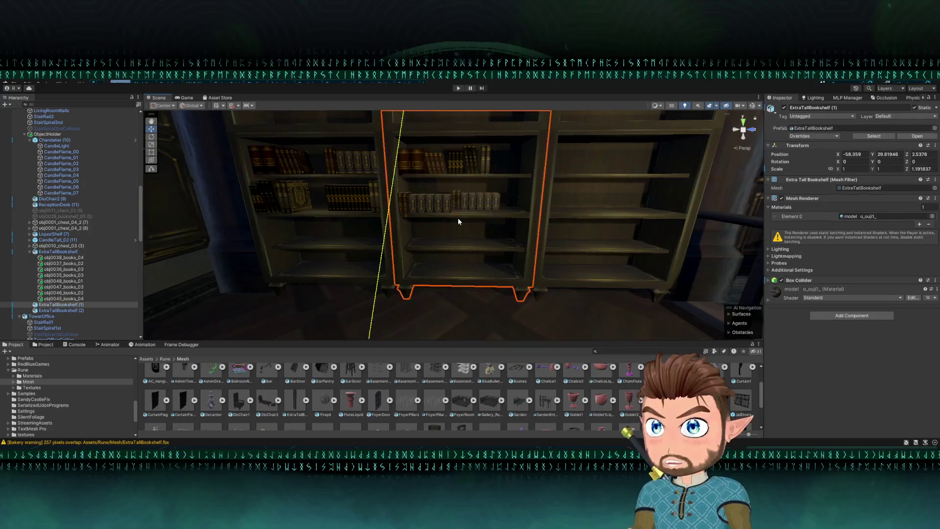
Select the books on the shelf, test-move them, then undo to restore their spot.
left_click(453, 219)
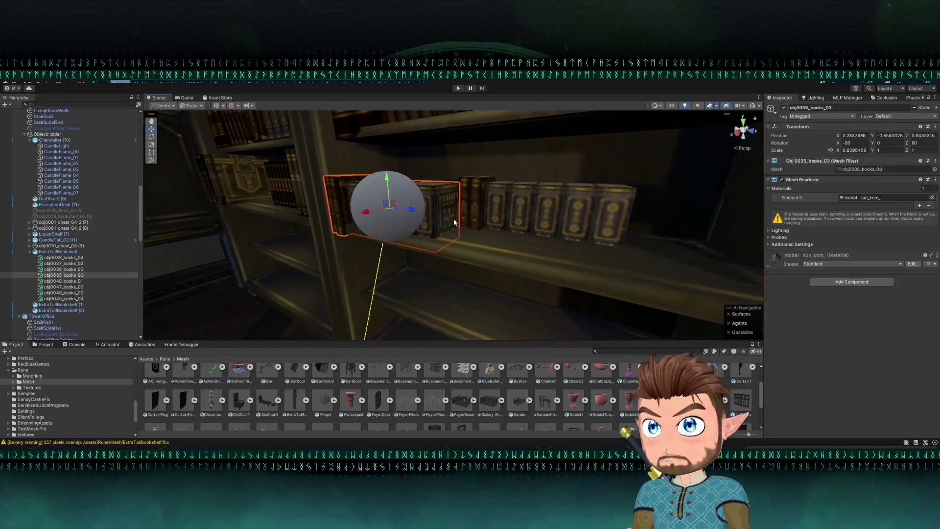
mouse_move(355, 231)
left_mouse_down()
mouse_move(338, 221)
mouse_move(346, 220)
left_mouse_up()
key("ctrl+z")
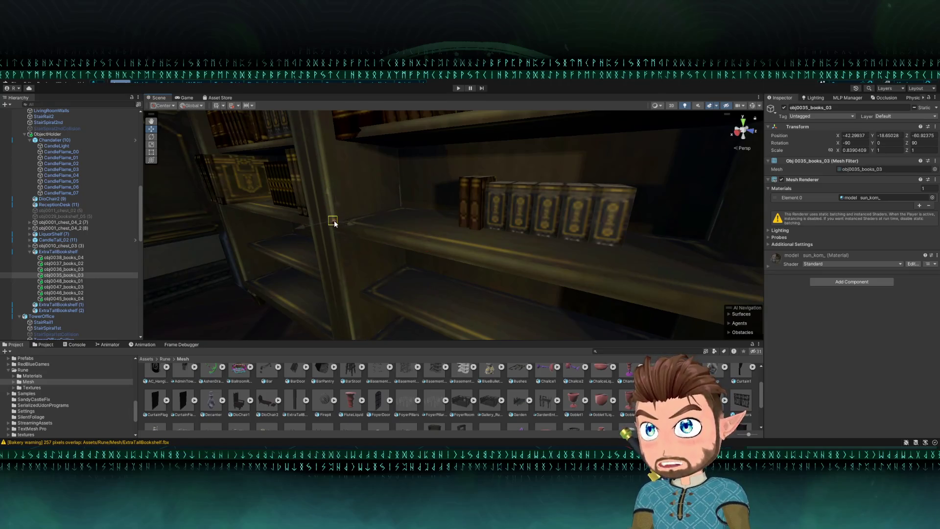
key("ctrl+z")
Select and frame the obj0036_books_03 books, then fly around the bookshelf and spiral staircase room.
left_click(520, 220)
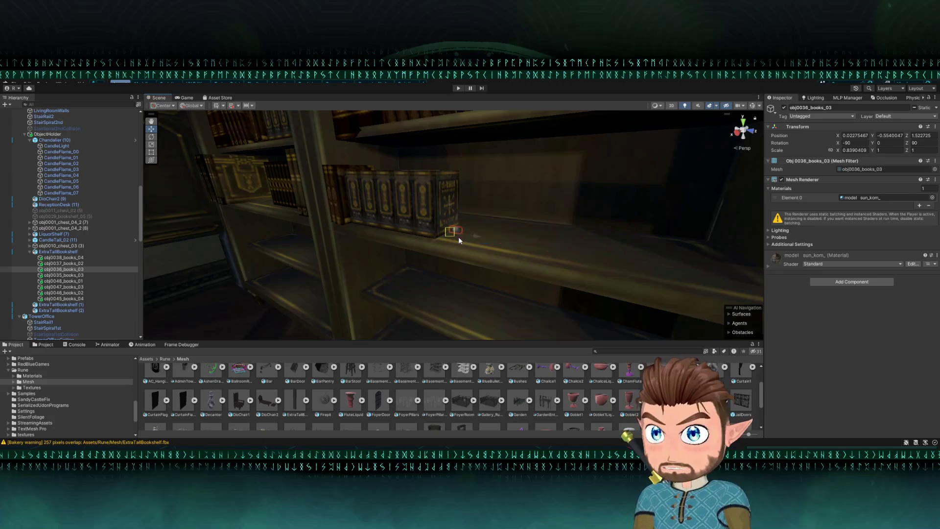
key("f")
scroll(490, 201, "down", 5)
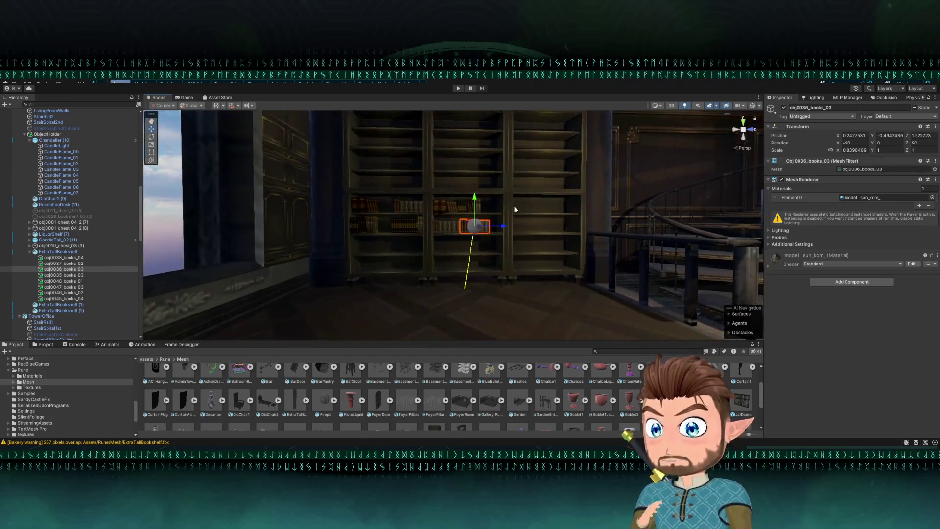
mouse_move(513, 207)
left_mouse_down()
mouse_move(535, 122)
mouse_move(522, 141)
mouse_move(518, 207)
left_mouse_up()
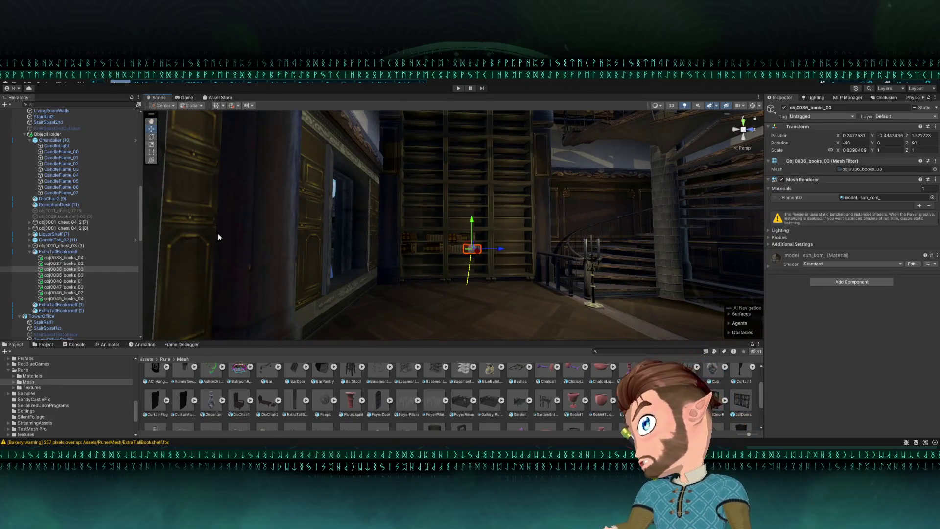
mouse_move(335, 275)
left_mouse_down()
mouse_move(517, 294)
mouse_move(583, 281)
mouse_move(546, 293)
mouse_move(359, 275)
mouse_move(355, 252)
left_mouse_up()
key("s")
mouse_move(410, 283)
left_mouse_down()
mouse_move(434, 264)
mouse_move(431, 272)
mouse_move(710, 312)
left_mouse_up()
key("w")
key("f")
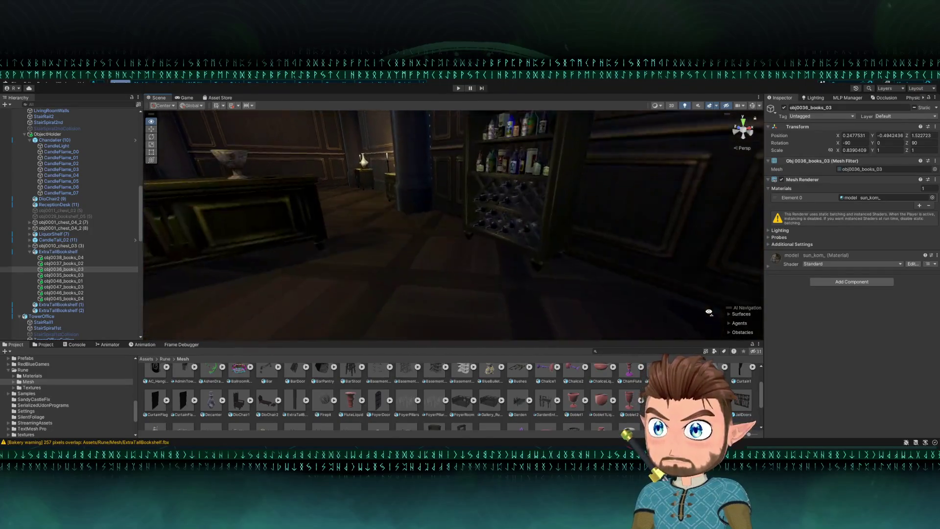
left_click_drag(421, 264, 166, 297)
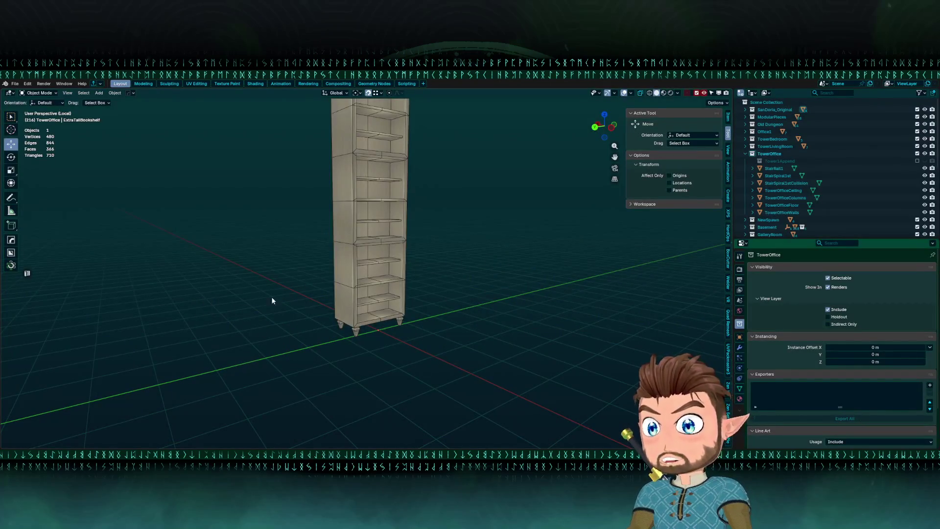
Exit local view, then select and frame the small bookshelf in the tower office.
key("KP_Divide")
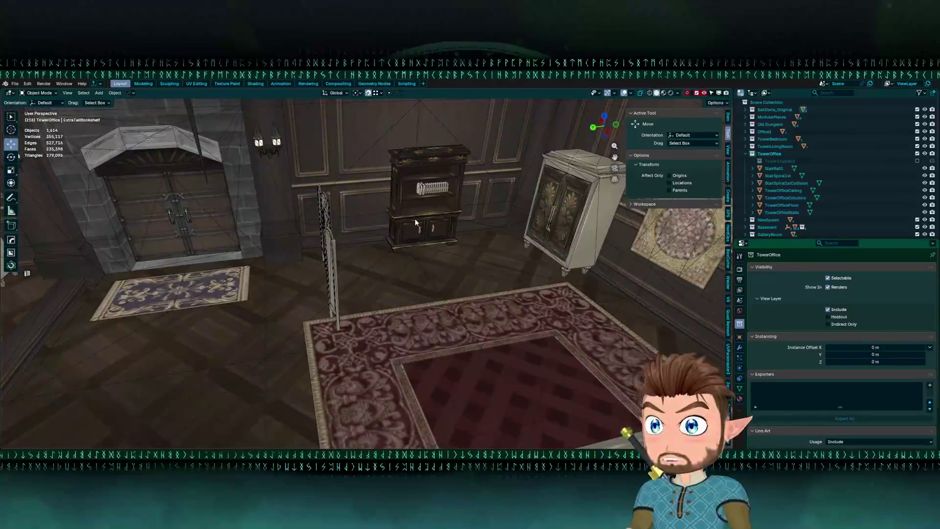
left_click(409, 221)
key("KP_Decimal")
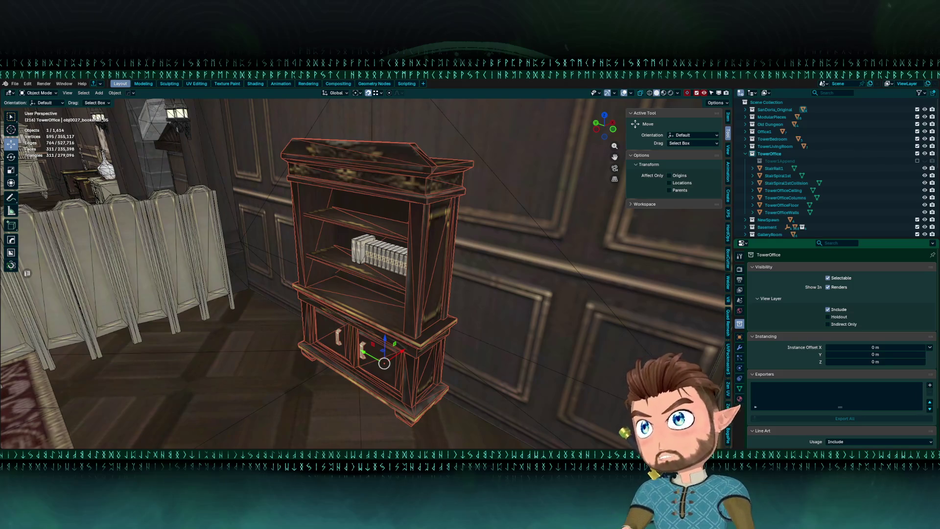
right_click(294, 266)
Apply Shade Auto Smooth to the small bookshelf and zoom out across the level.
left_click(294, 266)
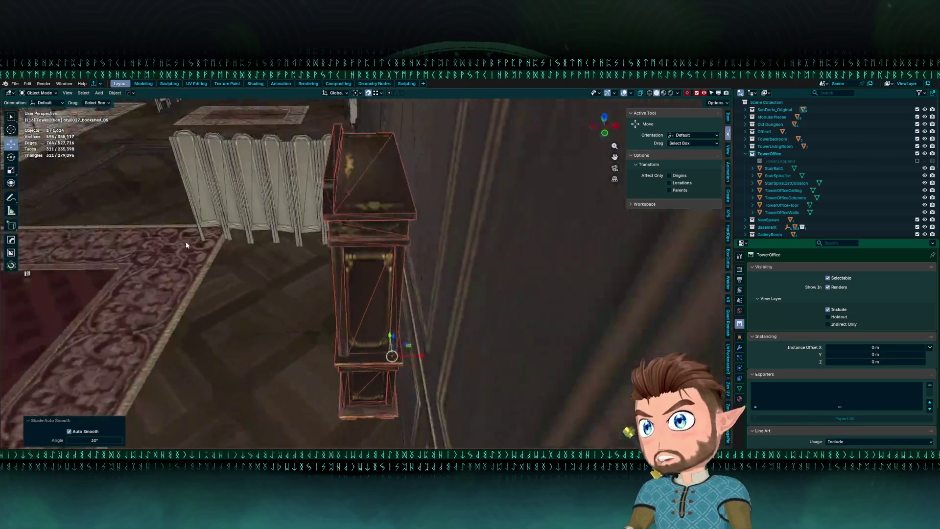
right_click(162, 257)
key("Escape")
scroll(333, 339, "down", 10)
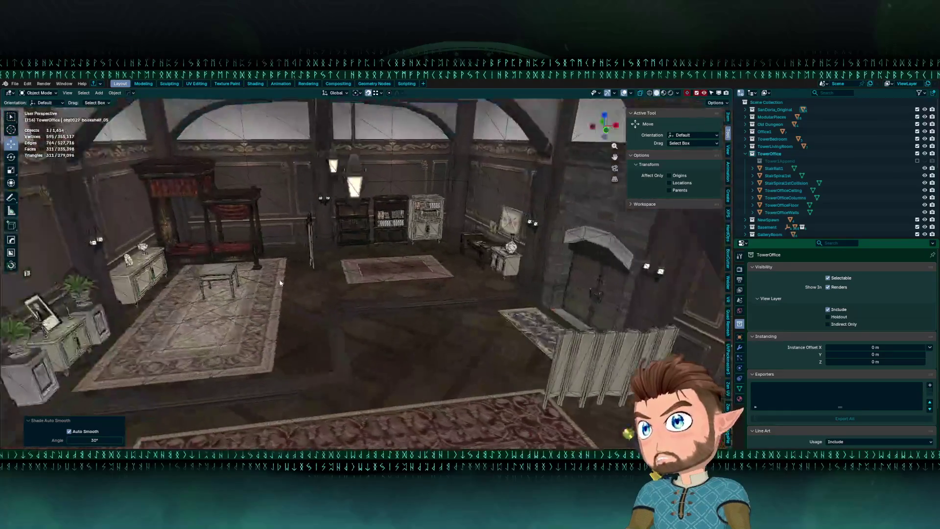
scroll(333, 339, "down", 10)
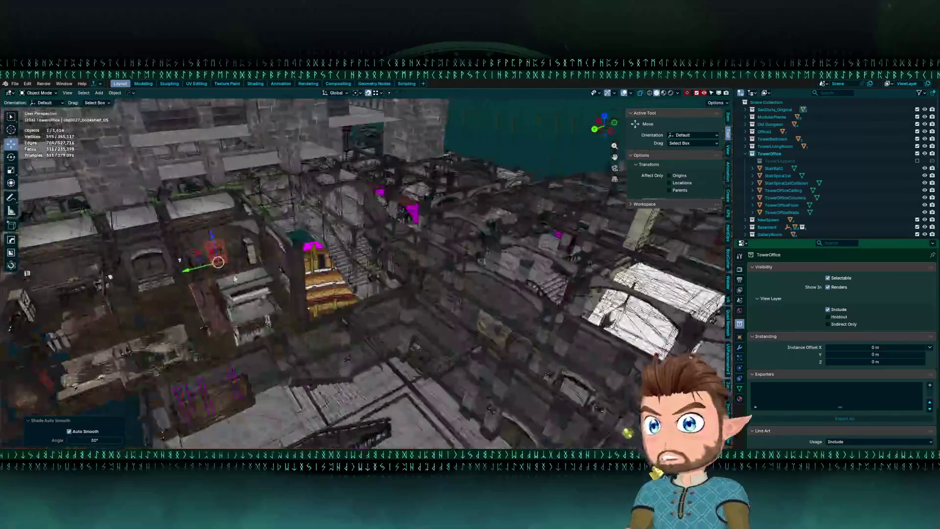
scroll(257, 163, "down", 10)
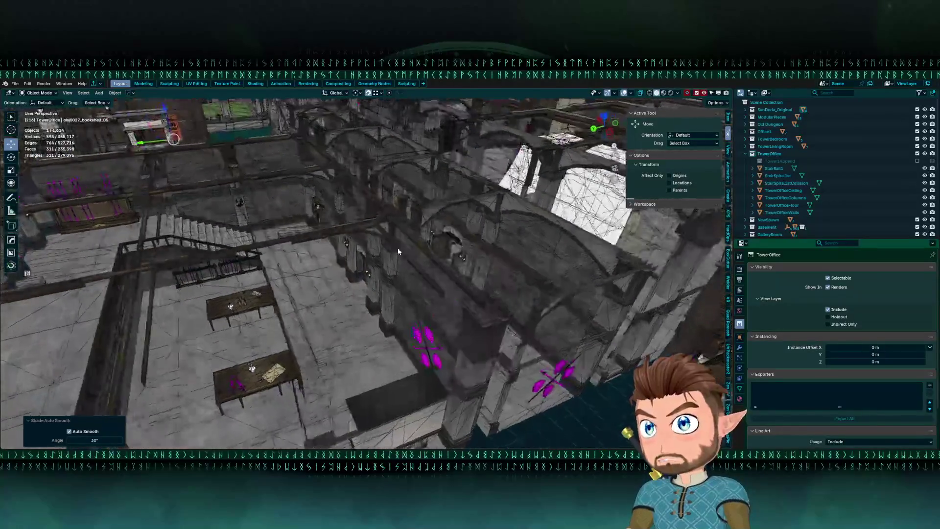
scroll(250, 267, "down", 10)
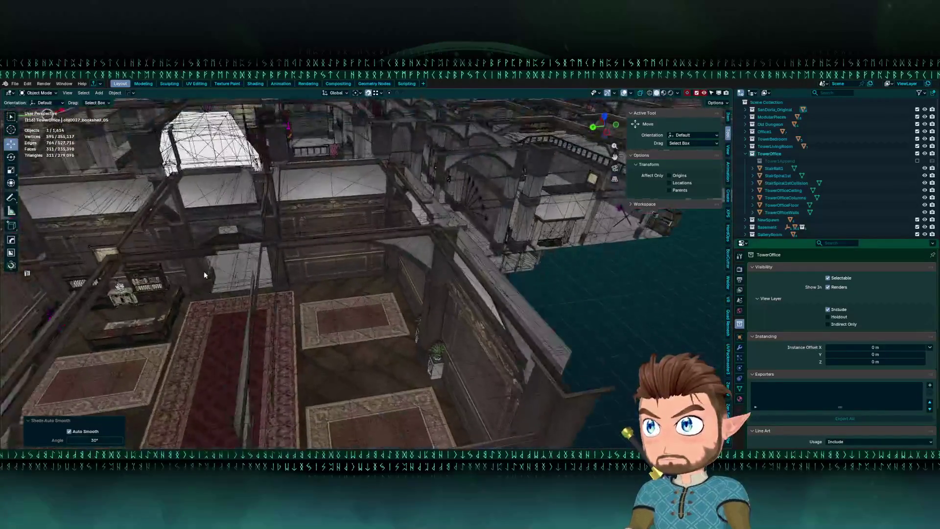
scroll(253, 258, "down", 10)
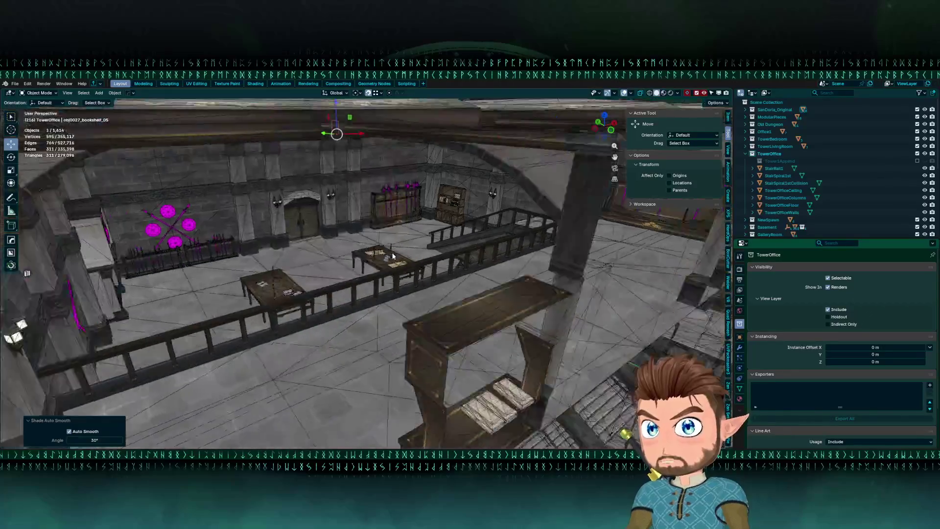
scroll(299, 275, "down", 10)
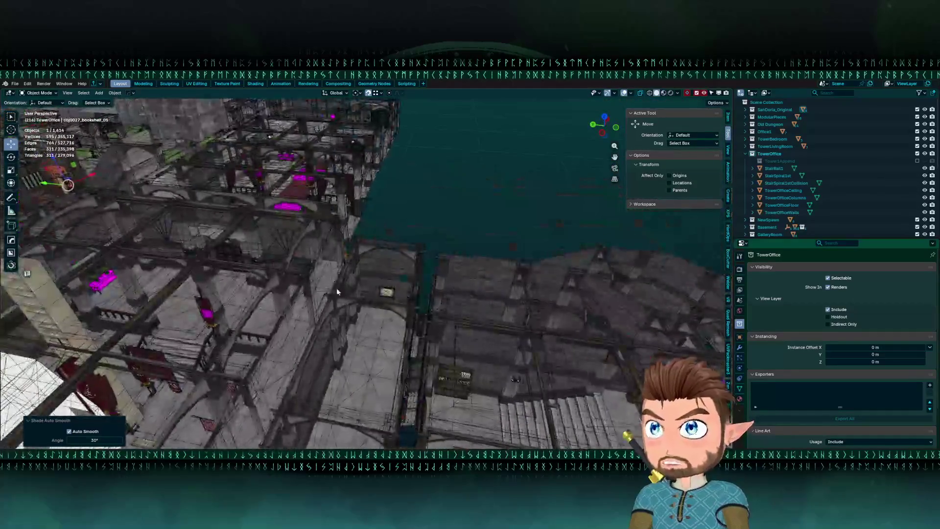
scroll(410, 286, "down", 5)
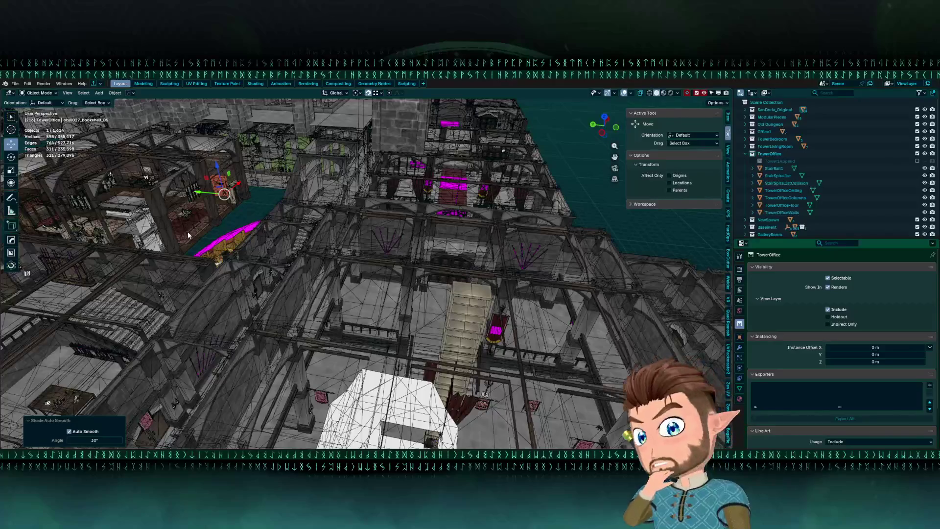
scroll(268, 250, "down", 2)
scroll(267, 253, "down", 8)
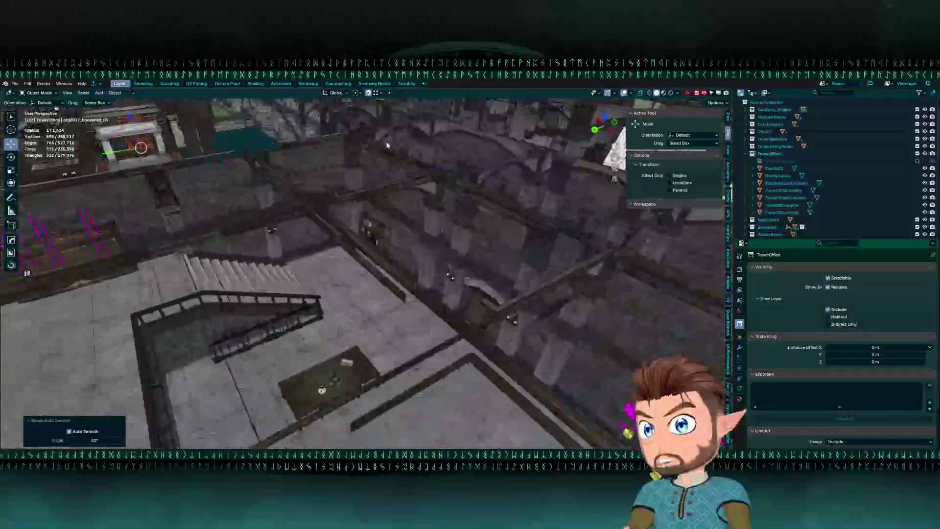
scroll(395, 219, "up", 8)
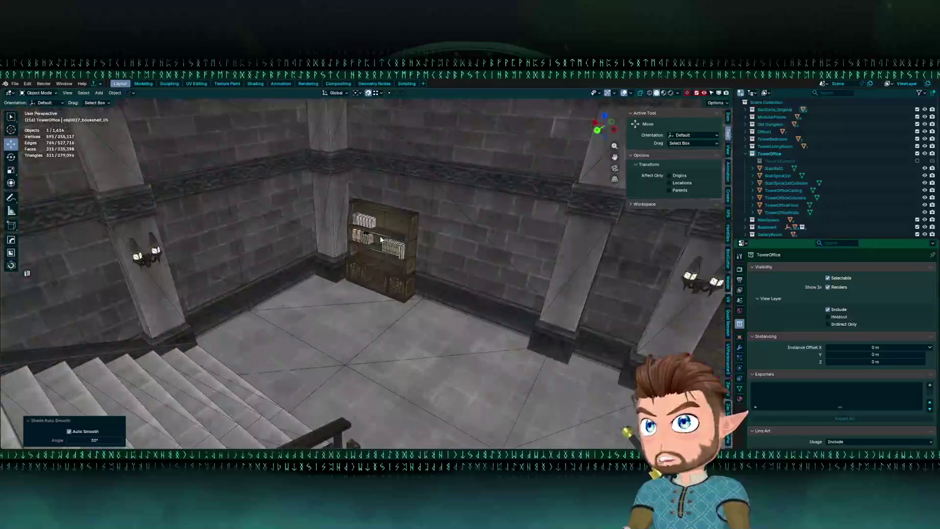
scroll(380, 237, "down", 10)
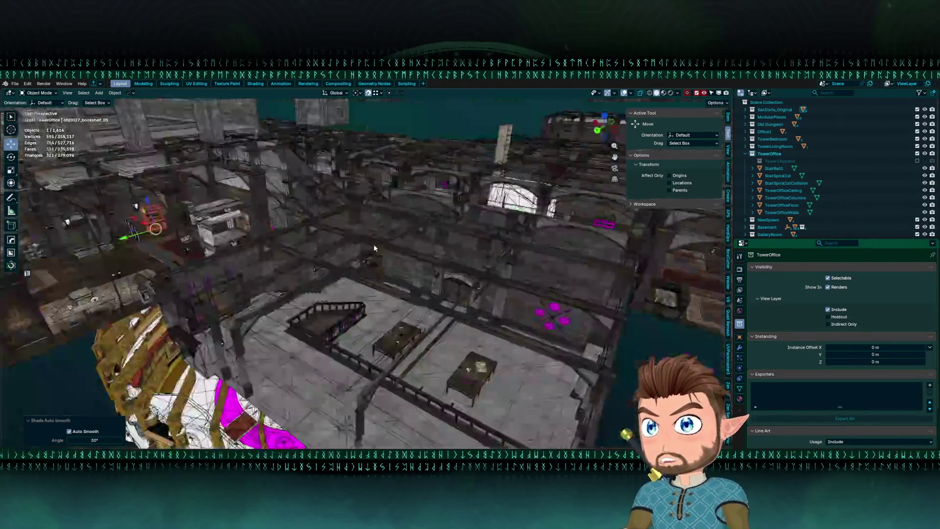
scroll(356, 319, "up", 10)
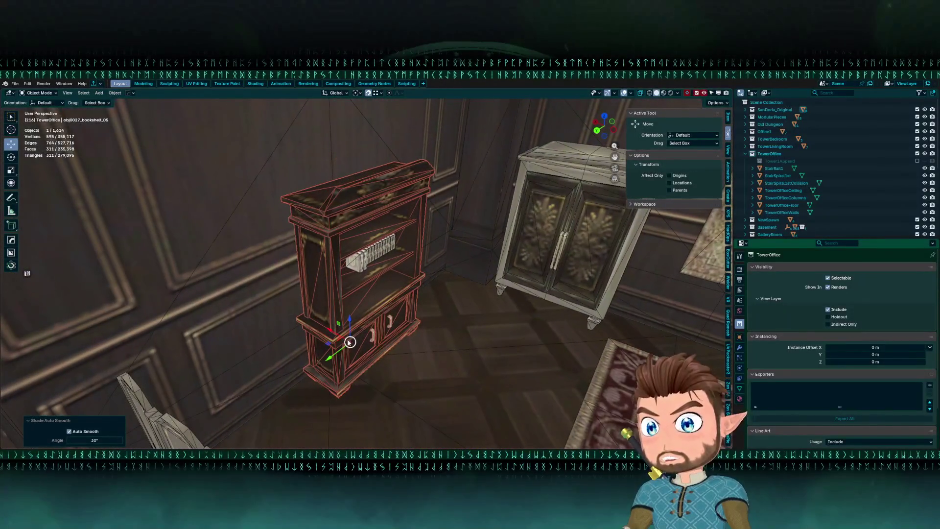
Duplicate the bookshelf, slide the copy −1.5384 m in X and −0.17142 m in Y, then isolate it.
key("shift+d")
key("Escape")
key("g")
key("shift+z")
key("Return")
mouse_move(264, 360)
left_mouse_down()
mouse_move(320, 346)
mouse_move(345, 324)
left_mouse_up()
mouse_move(404, 299)
left_mouse_down()
mouse_move(391, 311)
mouse_move(405, 290)
mouse_move(178, 248)
mouse_move(355, 260)
mouse_move(344, 265)
mouse_move(357, 257)
left_mouse_up()
key("KP_Divide")
Convert all of the copied bookshelf's triangles to quads in Edit Mode.
scroll(309, 259, "up", 3)
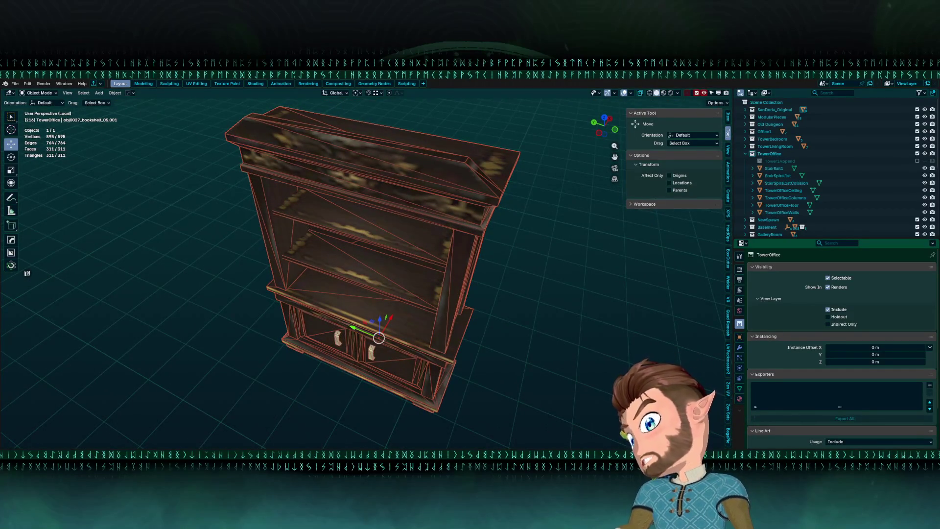
left_click_drag(372, 263, 355, 265)
key("Tab")
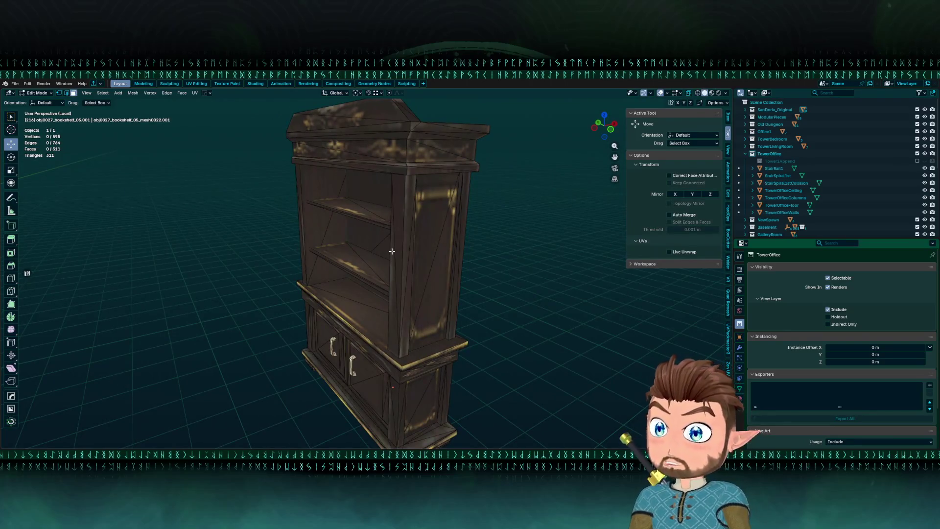
key("F3")
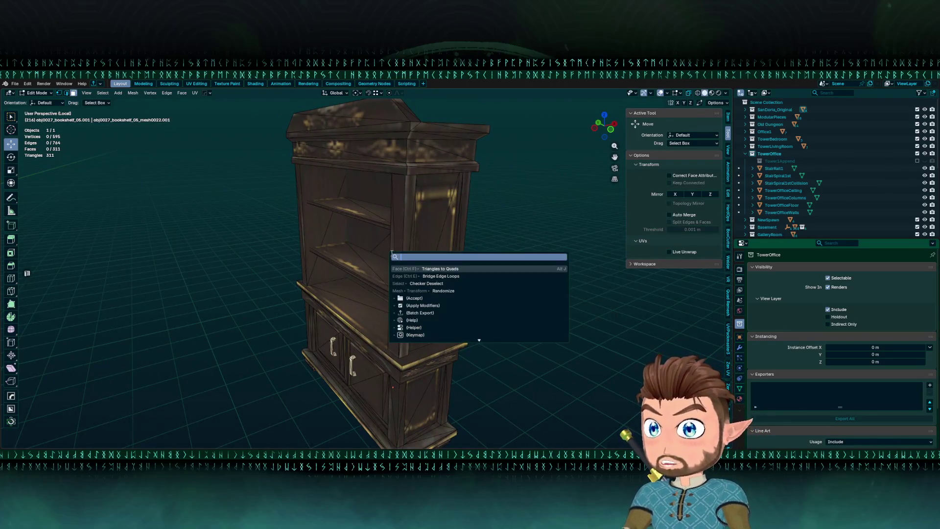
key("Escape")
key("a")
key("F3")
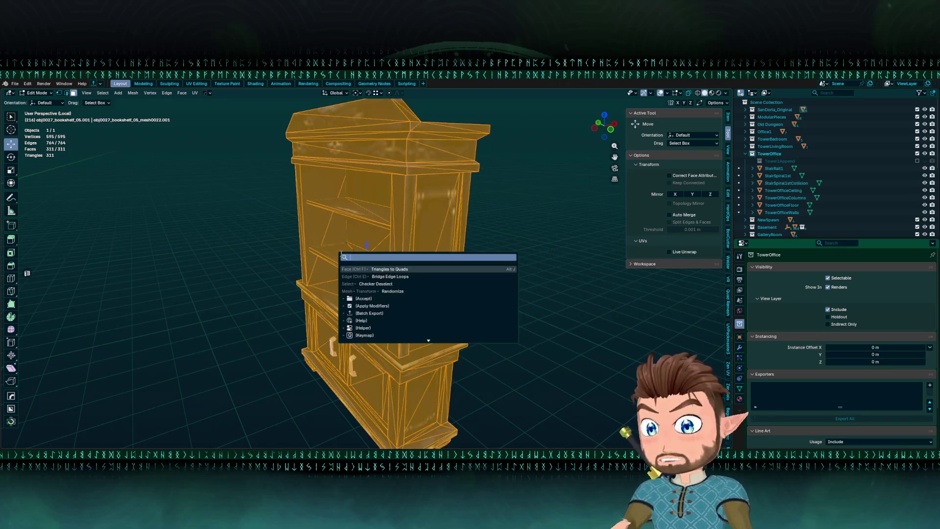
key("Return")
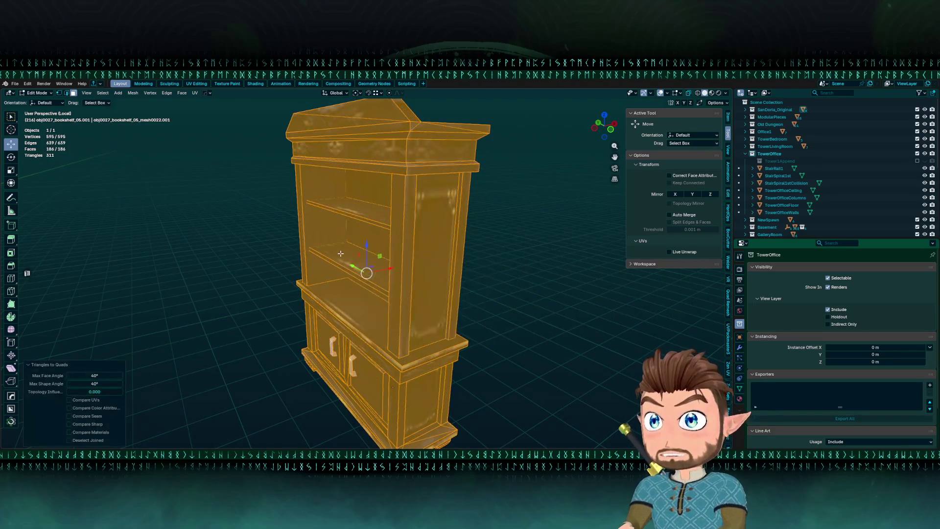
Box-select the lower door cabinet in X-ray and delete its vertices.
mouse_move(187, 162)
left_mouse_down()
mouse_move(191, 184)
mouse_move(245, 192)
mouse_move(260, 272)
left_mouse_up()
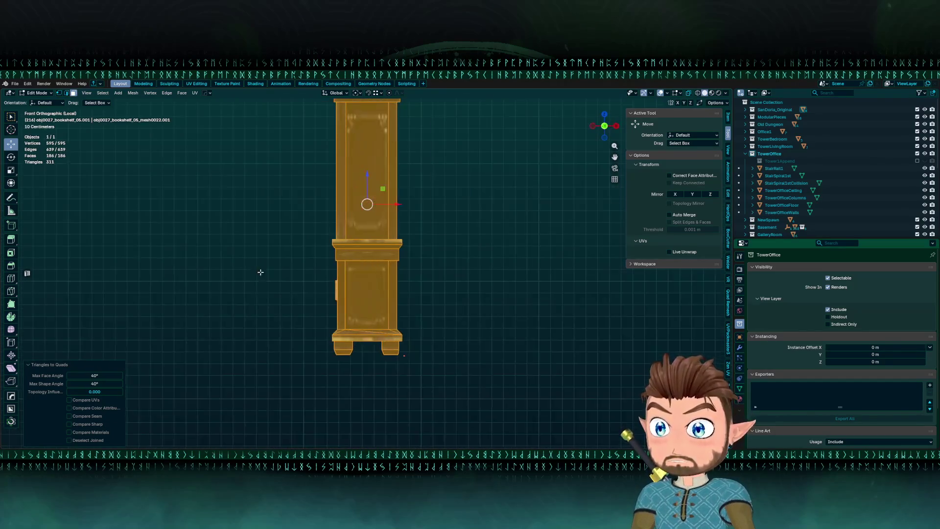
key("alt+z")
mouse_move(433, 391)
left_mouse_down()
mouse_move(296, 275)
mouse_move(283, 235)
mouse_move(272, 249)
mouse_move(377, 260)
mouse_move(349, 269)
mouse_move(374, 265)
mouse_move(313, 321)
mouse_move(415, 304)
left_mouse_up()
key("KP_3")
key("alt+z")
key("x")
left_click(377, 259)
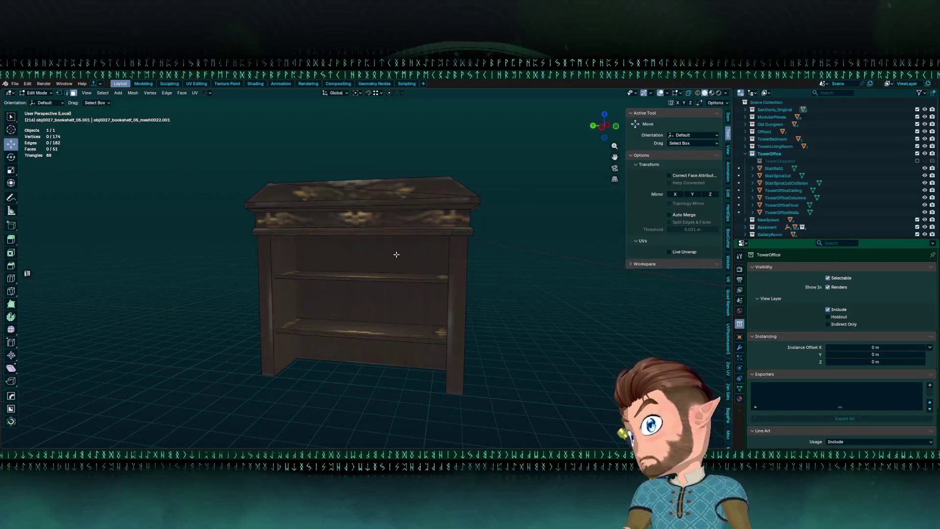
Select the bookshelf's top piece in a side X-ray view and move it off along X.
key("shift+z")
key("KP_3")
key("ctrl+KP_3")
left_click_drag(194, 151, 543, 250)
key("shift+z")
left_click_drag(365, 211, 371, 218)
key("g")
key("x")
left_click(486, 209)
mouse_move(486, 208)
left_mouse_down()
mouse_move(384, 241)
mouse_move(491, 229)
mouse_move(438, 252)
mouse_move(342, 233)
mouse_move(454, 246)
left_mouse_up()
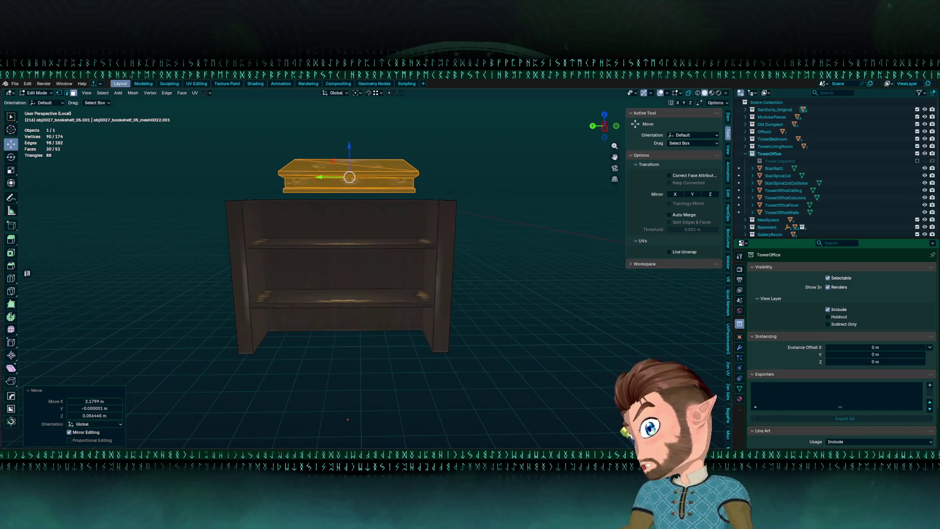
left_click_drag(454, 245, 254, 296)
mouse_move(321, 273)
left_mouse_down()
mouse_move(265, 271)
mouse_move(396, 274)
left_mouse_up()
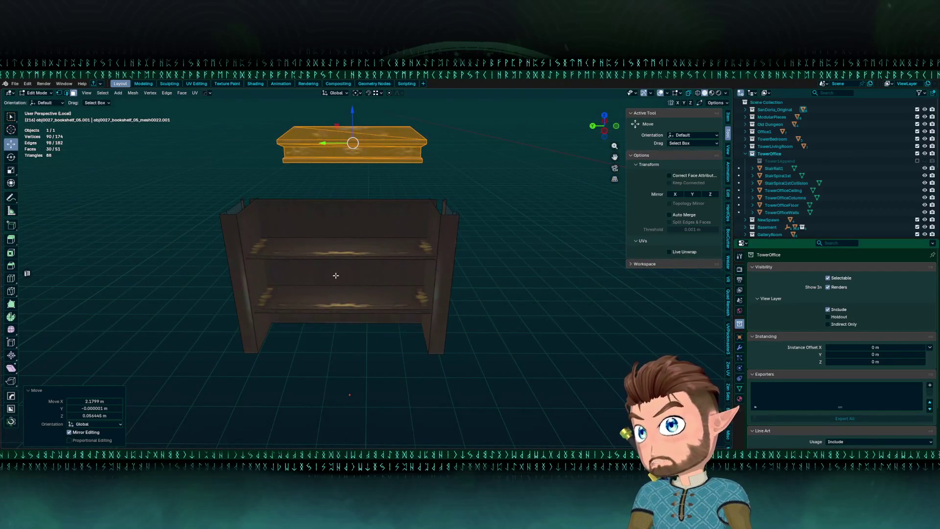
Select both linked shelf boards and slide them −1.0726 m along X out of the case.
left_click(331, 258)
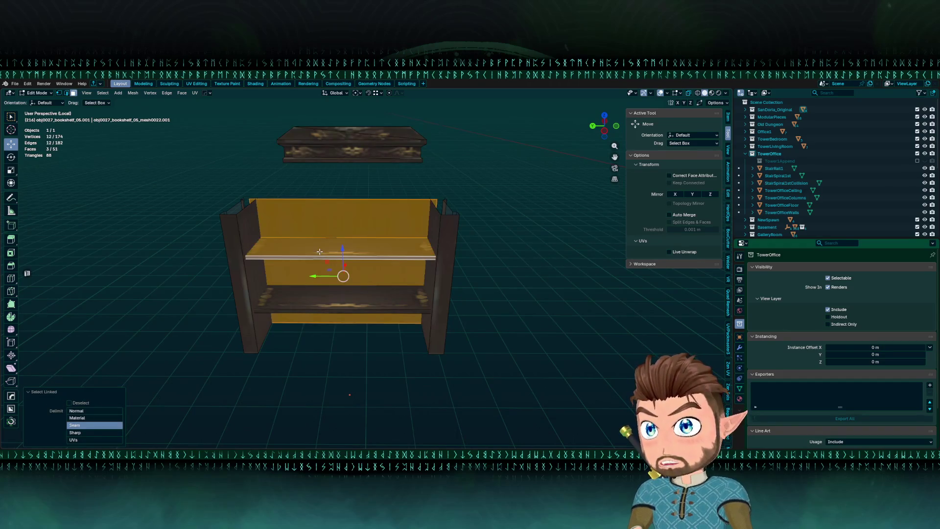
left_click(338, 247)
left_click(339, 359)
key("l")
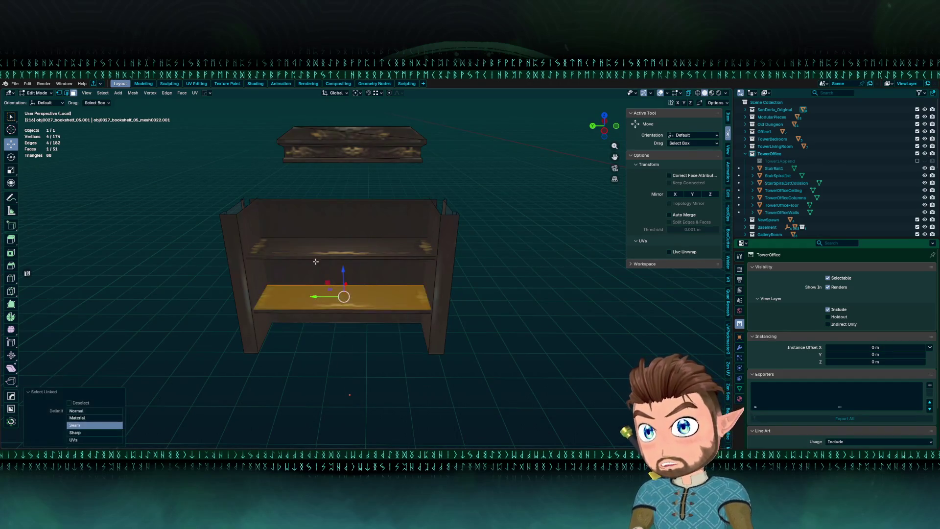
key("l")
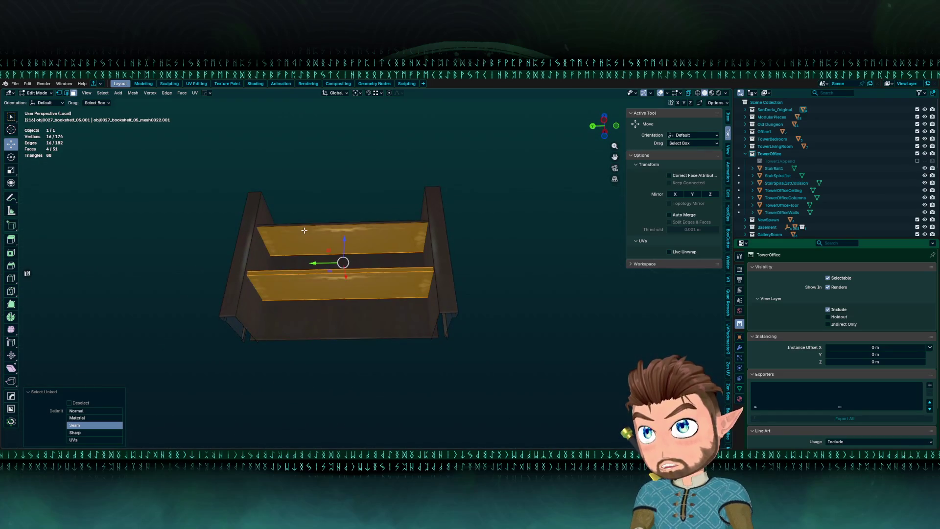
left_click(303, 245, "shift")
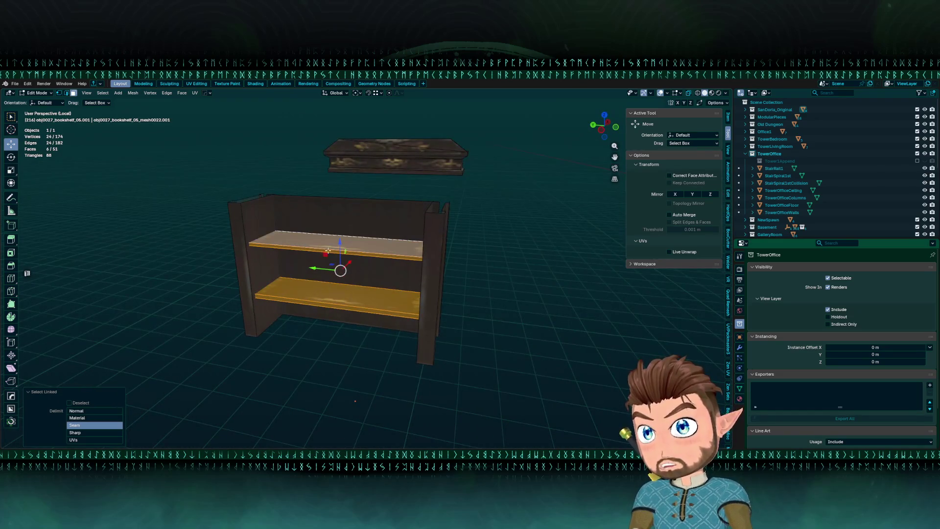
key("g")
key("x")
left_click(191, 270)
mouse_move(192, 270)
left_mouse_down()
mouse_move(376, 284)
mouse_move(327, 256)
mouse_move(368, 244)
left_mouse_up()
Separate the bookcase's two front panel faces into their own object.
mouse_move(414, 270)
left_mouse_down()
mouse_move(372, 251)
mouse_move(289, 333)
left_mouse_up()
left_click(373, 262)
left_click(286, 334, "shift")
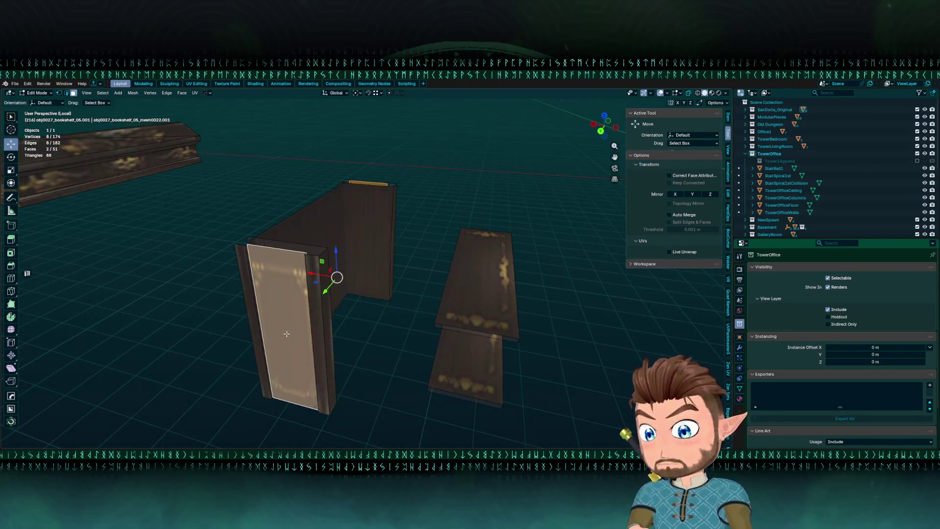
left_click(287, 336)
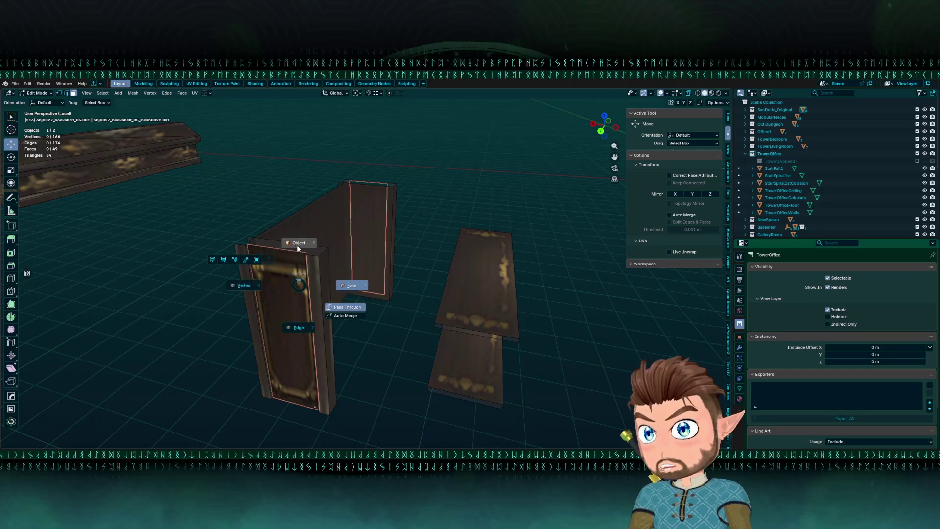
left_click(298, 244)
Edit both bookshelf pieces with all faces selected except the two loose shelf panels.
left_click(310, 249)
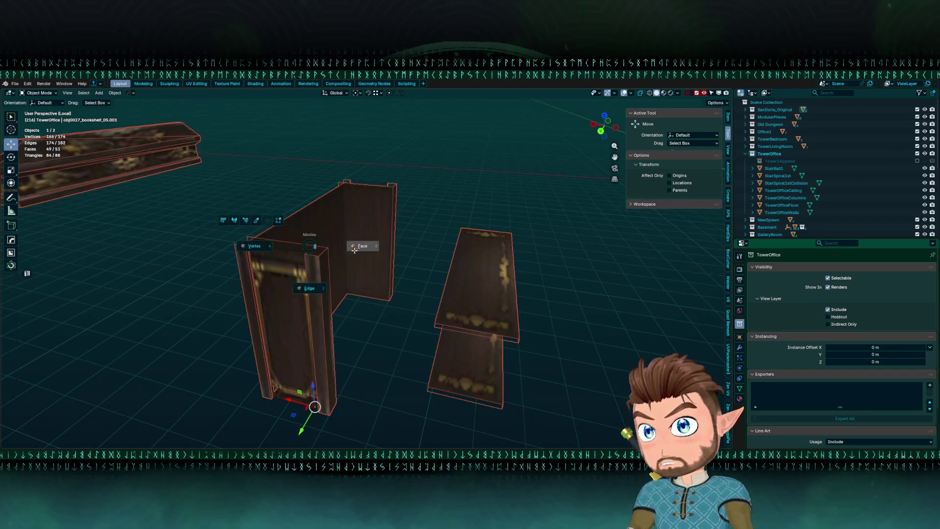
left_click(354, 249)
key("a")
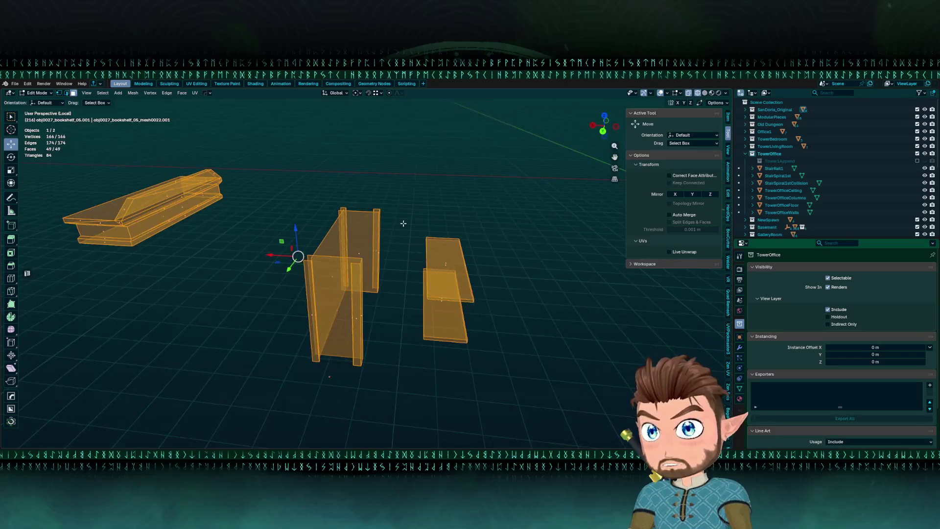
left_click_drag(402, 220, 519, 282)
key("shift+z")
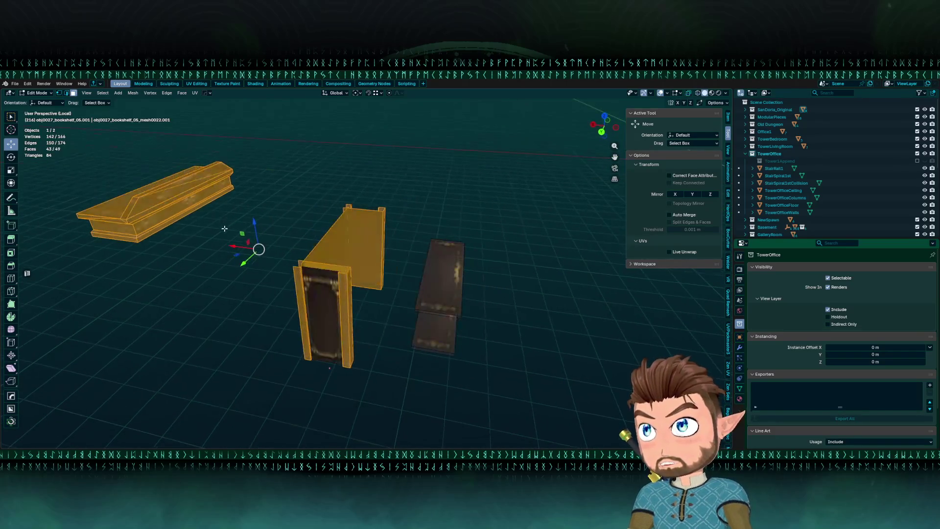
scroll(301, 247, "up", 2)
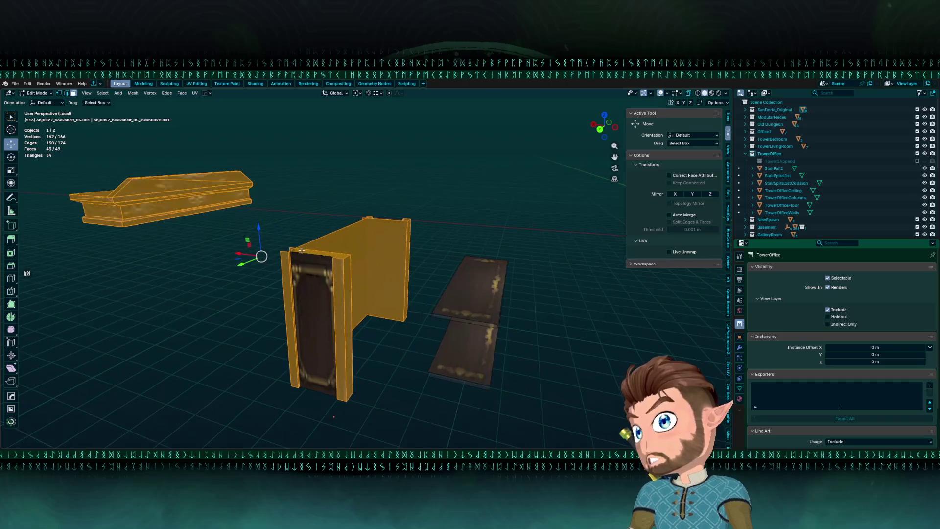
mouse_move(319, 244)
left_mouse_down()
mouse_move(332, 249)
mouse_move(310, 252)
mouse_move(319, 275)
mouse_move(338, 265)
mouse_move(383, 269)
left_mouse_up()
mouse_move(265, 261)
left_mouse_down()
mouse_move(175, 244)
mouse_move(246, 271)
mouse_move(267, 293)
mouse_move(287, 284)
mouse_move(348, 169)
left_mouse_up()
Add a loop cut across the bookcase's back wall and slide it into position.
left_click(287, 283)
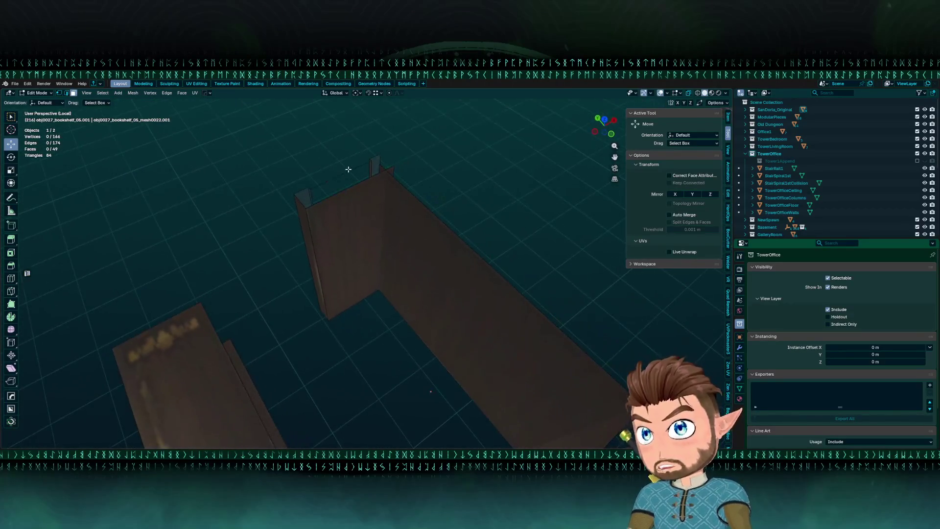
left_click(321, 201)
mouse_move(321, 201)
left_mouse_down()
mouse_move(361, 219)
mouse_move(544, 210)
mouse_move(516, 153)
left_mouse_up()
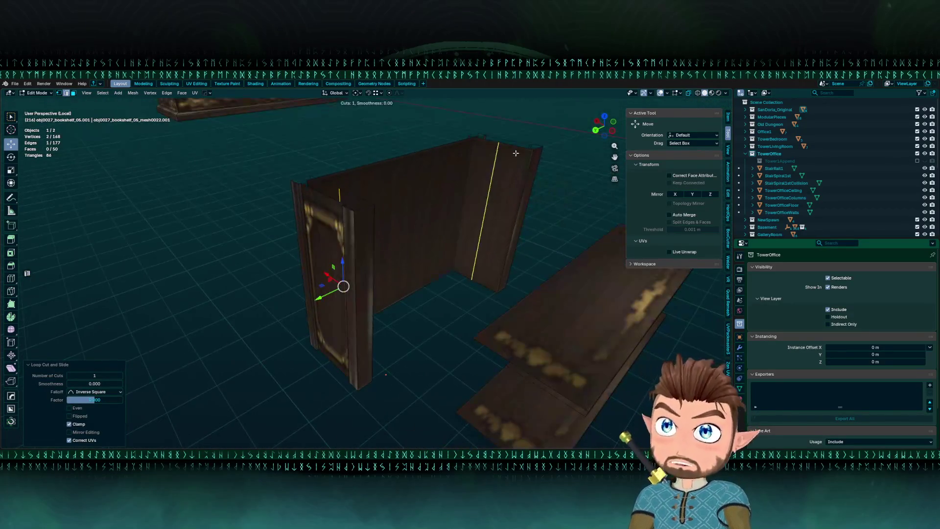
mouse_move(451, 178)
left_mouse_down()
mouse_move(359, 200)
mouse_move(387, 156)
left_mouse_up()
left_click(353, 199, "shift")
left_click(320, 143)
left_click_drag(320, 142, 438, 163)
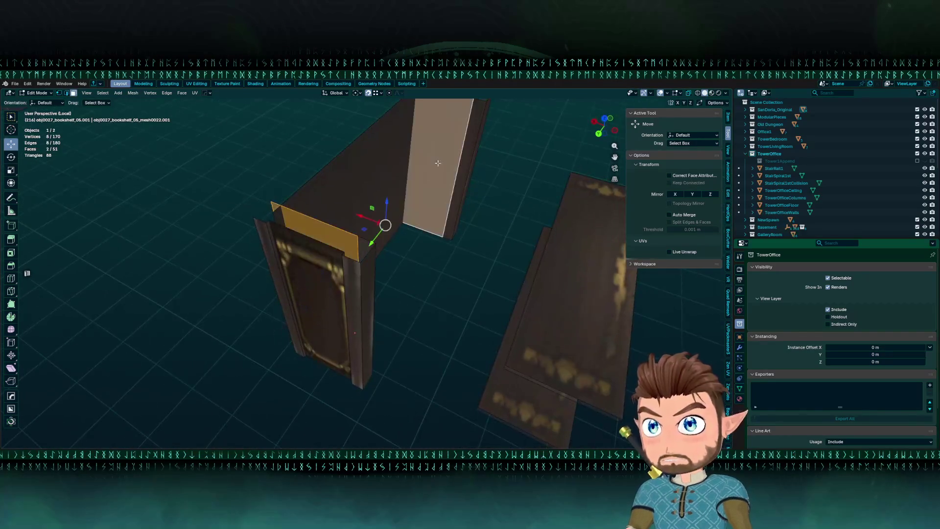
left_click(374, 191, "shift")
mouse_move(374, 191)
left_mouse_down()
mouse_move(403, 208)
mouse_move(365, 240)
mouse_move(312, 249)
left_mouse_up()
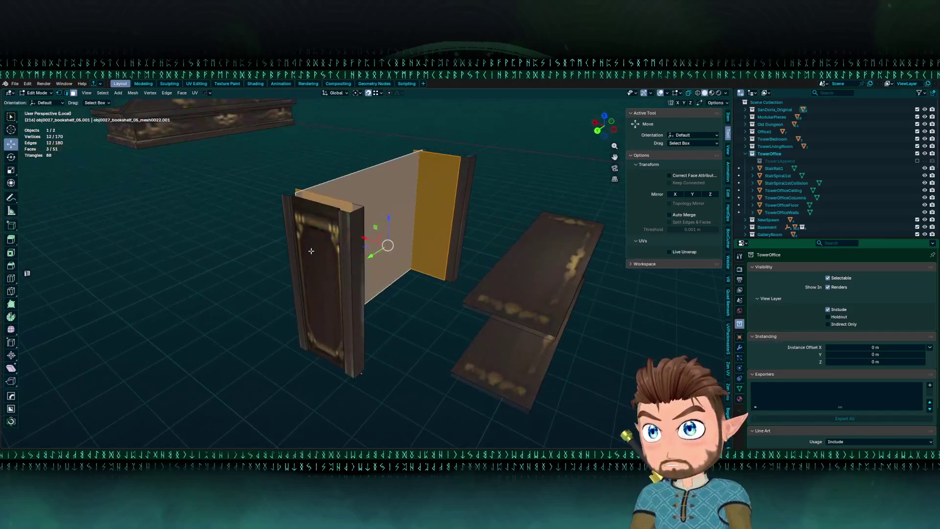
key("ctrl+z")
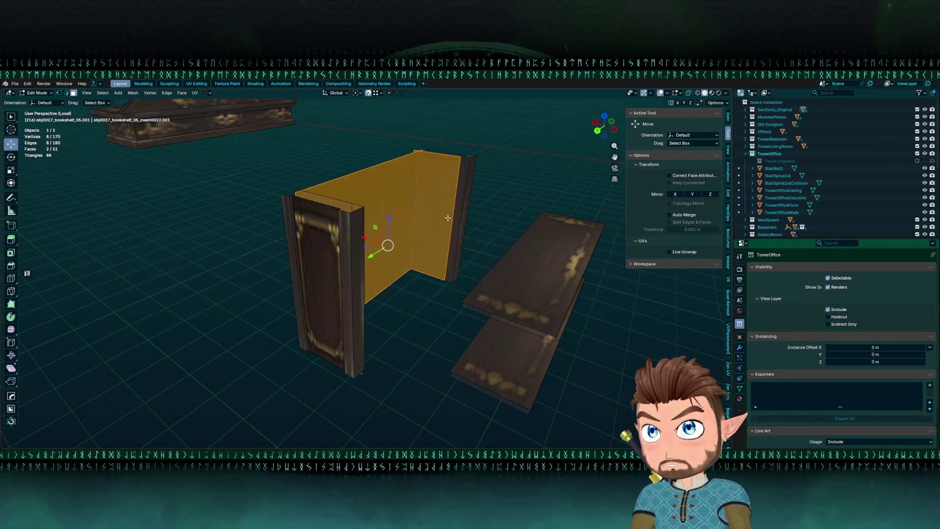
Select the narrow left and right side panels of the bookcase.
left_click(441, 218)
mouse_move(441, 217)
left_mouse_down()
mouse_move(343, 227)
mouse_move(434, 216)
left_mouse_up()
left_click(300, 230)
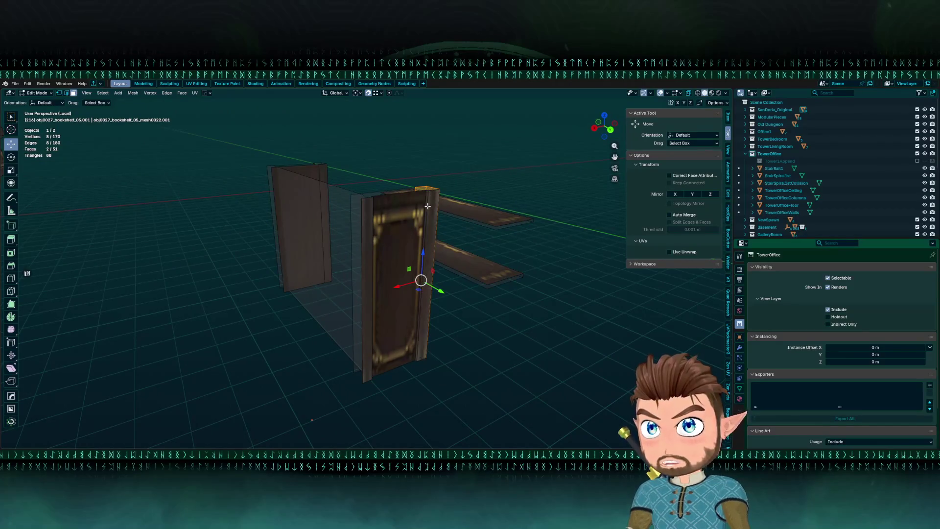
left_click(428, 206, "shift")
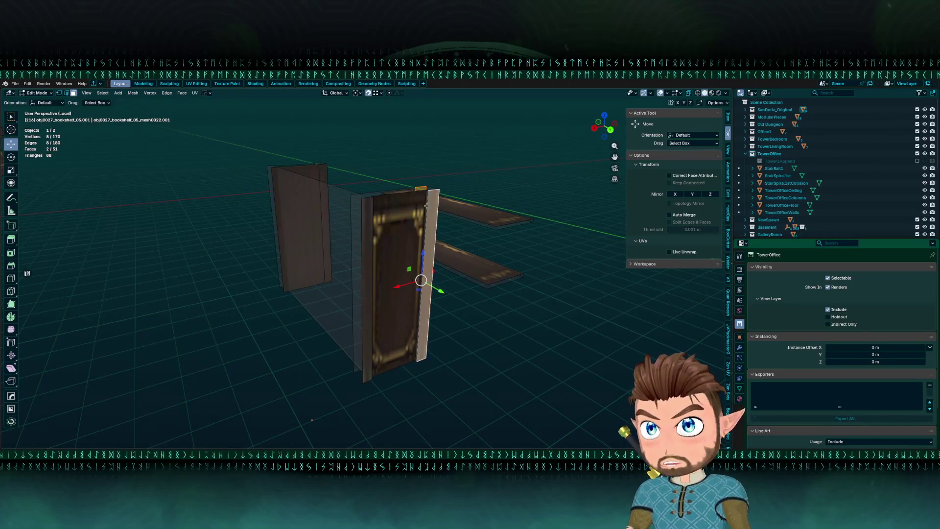
mouse_move(427, 206)
left_mouse_down()
mouse_move(372, 235)
mouse_move(314, 230)
mouse_move(392, 233)
mouse_move(420, 204)
mouse_move(355, 241)
mouse_move(296, 250)
mouse_move(440, 234)
mouse_move(306, 232)
mouse_move(328, 217)
left_mouse_up()
left_click(301, 228, "shift")
left_click(394, 233)
Select the front side trim strip faces and separate them into another object.
left_click(417, 206)
left_click(355, 241, "shift")
left_click(297, 249, "shift")
left_click(428, 228, "shift")
left_click(443, 228, "shift")
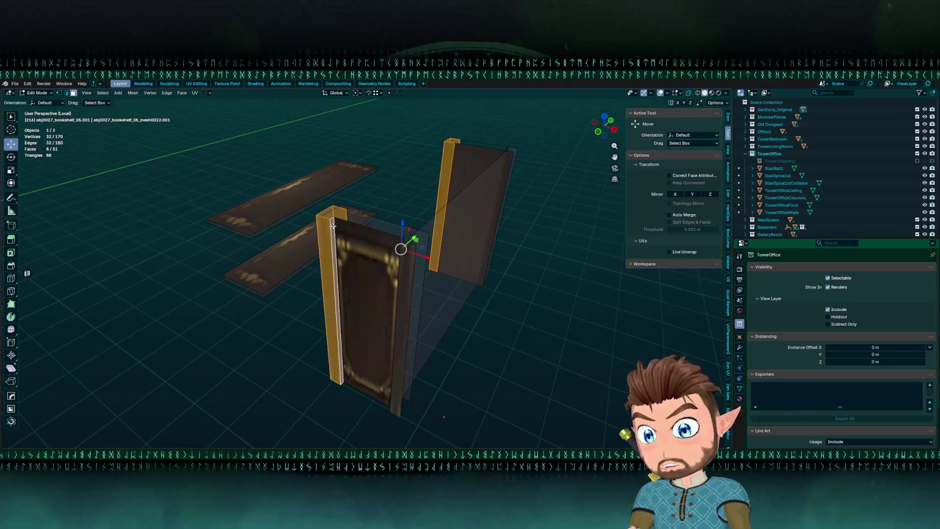
left_click(333, 227)
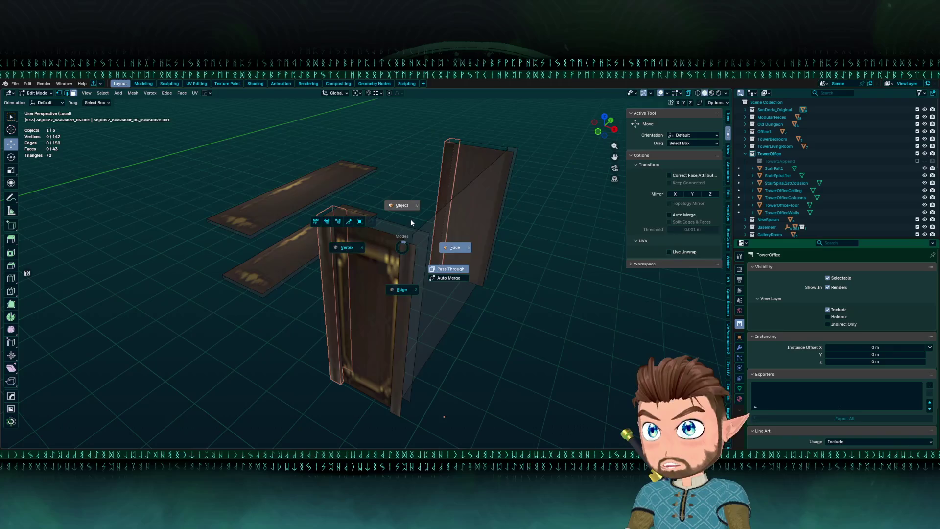
Box-select the unwanted bookshelf faces in Edit Mode and delete them.
left_click(410, 223)
left_click_drag(440, 225, 512, 226)
key("Tab")
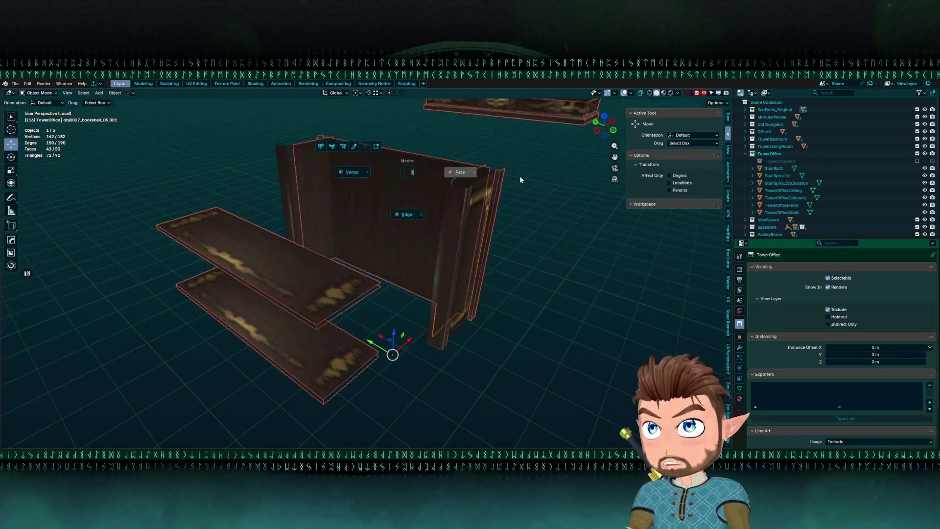
left_click(521, 180)
mouse_move(228, 192)
left_mouse_down()
mouse_move(327, 322)
mouse_move(325, 283)
mouse_move(364, 257)
mouse_move(410, 264)
mouse_move(310, 303)
left_mouse_up()
key("alt+z")
key("x")
left_click(364, 257)
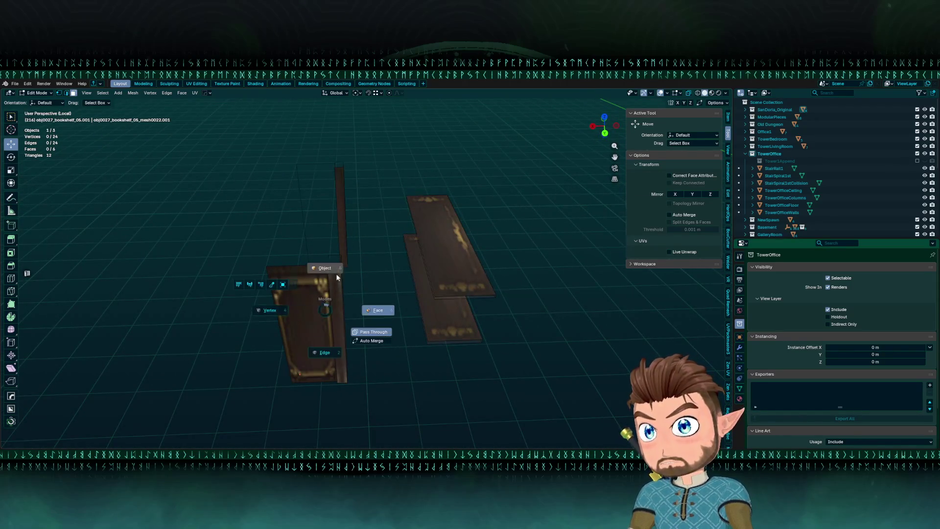
Select a face of the separated bookshelf piece and move it onto the upright piece.
left_click(337, 269)
left_click(316, 305)
key("Tab")
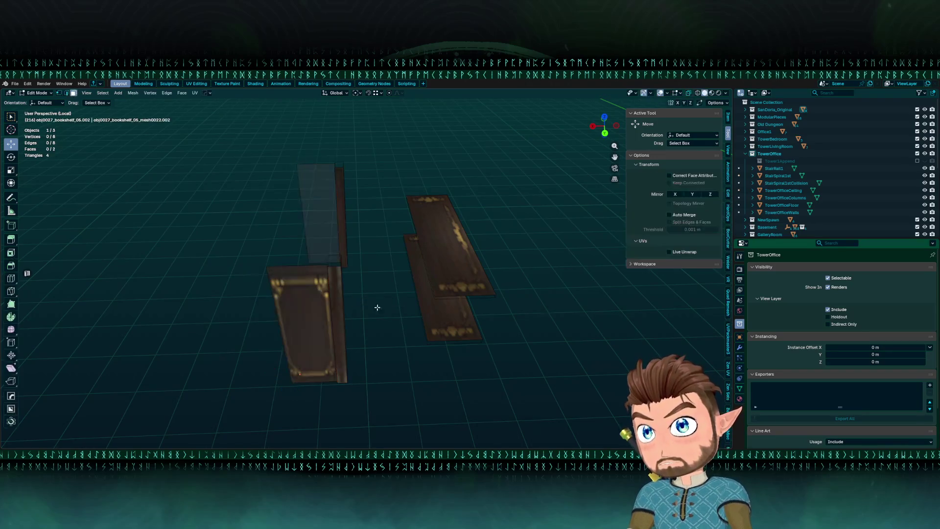
left_click(306, 328)
mouse_move(306, 328)
left_mouse_down()
mouse_move(322, 319)
mouse_move(301, 301)
left_mouse_up()
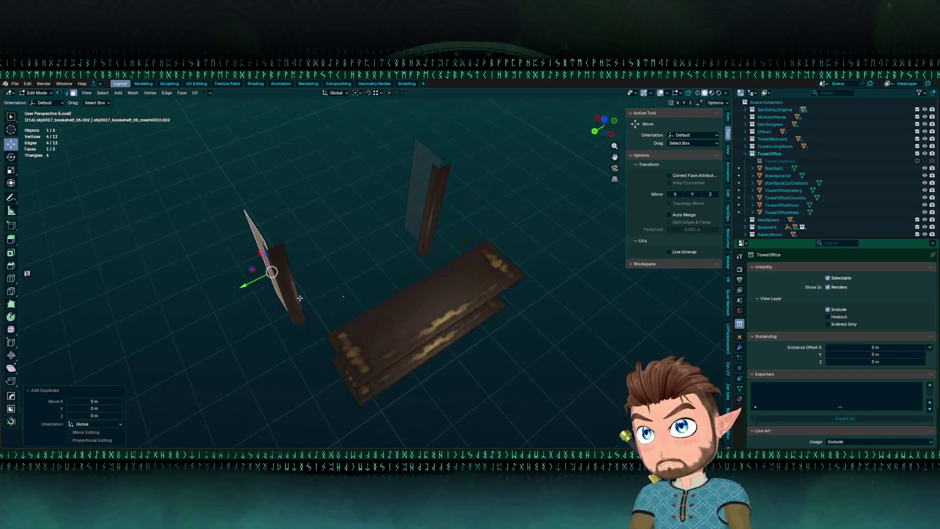
mouse_move(249, 283)
left_mouse_down()
mouse_move(388, 214)
mouse_move(417, 253)
left_mouse_up()
mouse_move(417, 253)
left_mouse_down()
mouse_move(361, 274)
mouse_move(349, 298)
mouse_move(314, 300)
left_mouse_up()
scroll(378, 274, "up", 4)
left_click_drag(317, 266, 346, 266)
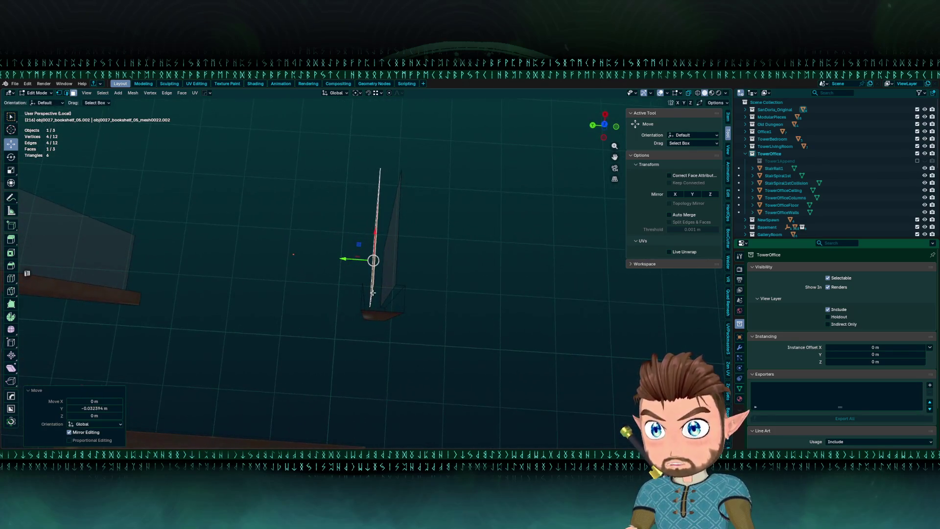
left_click(402, 294)
Slide the strip object's face along Y and place a duplicate of it along Y.
left_click(404, 254)
key("Tab")
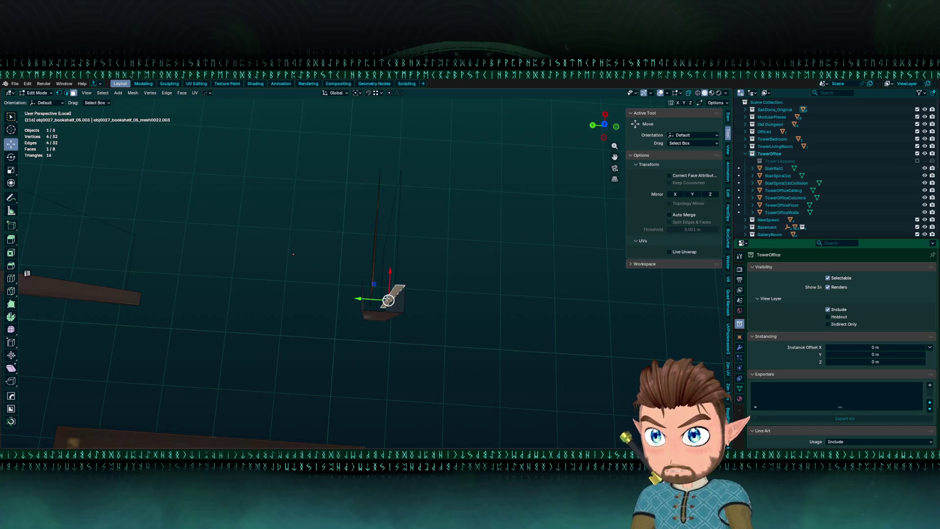
key("y")
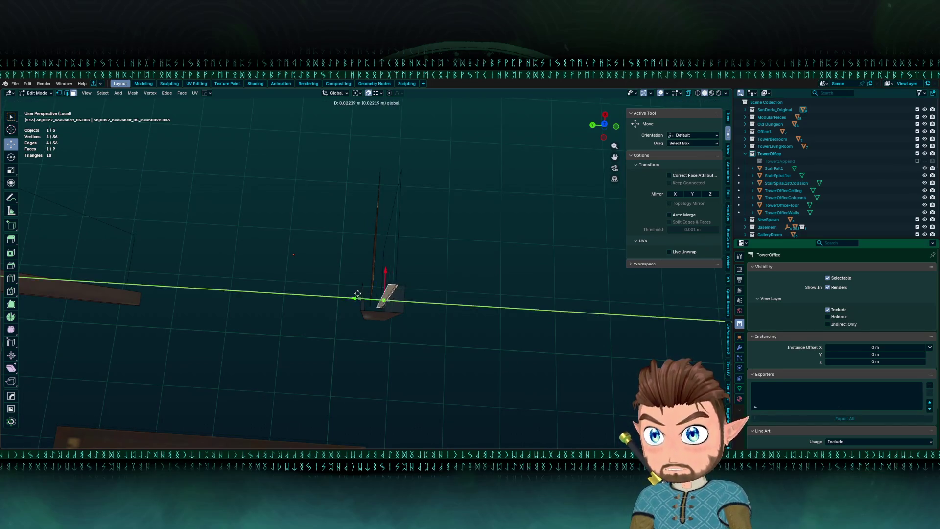
left_click(359, 283)
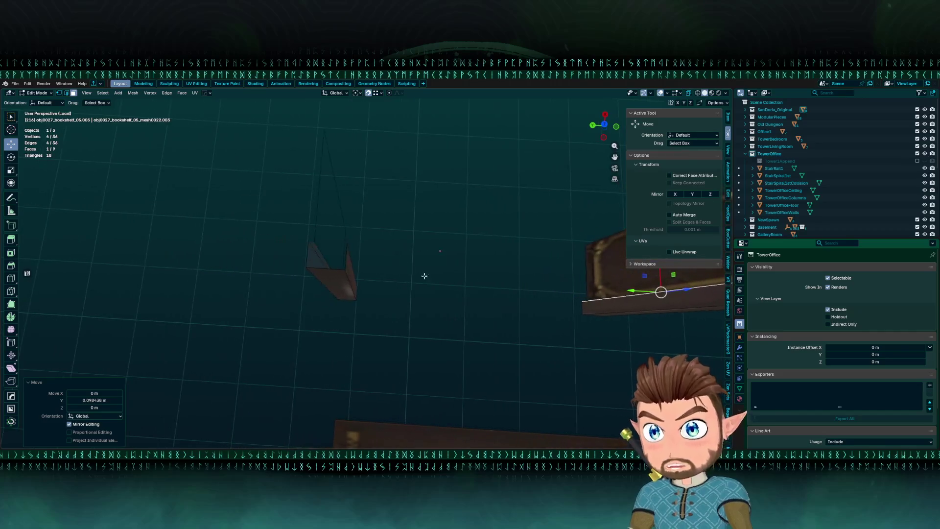
key("shift+d")
key("y")
left_click(347, 250)
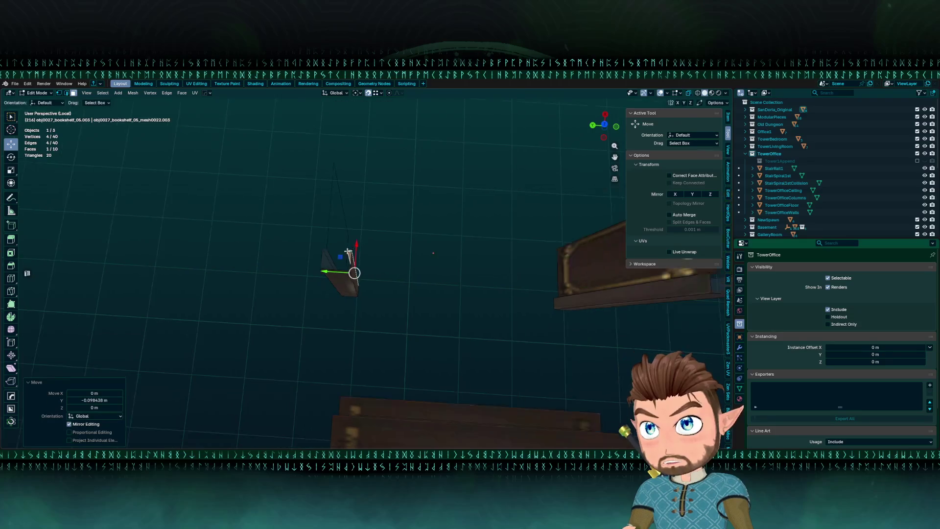
key("alt+a")
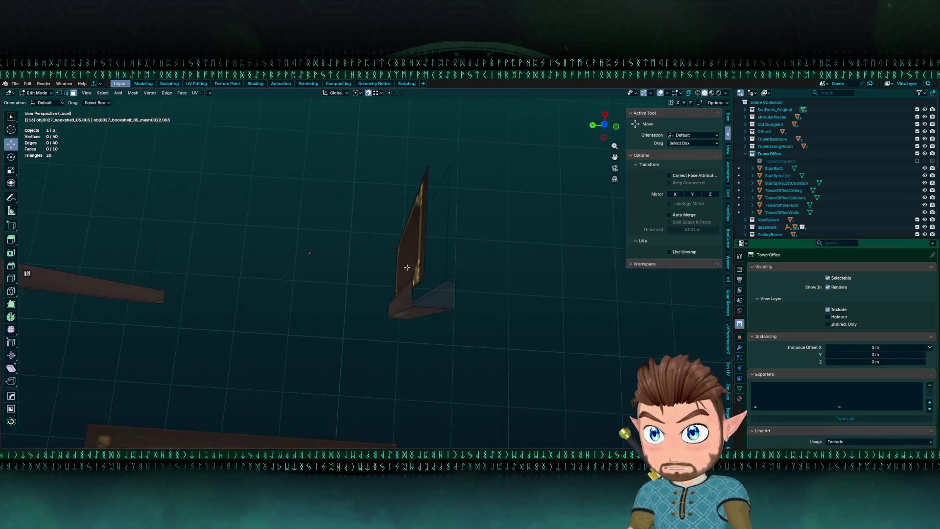
Reposition the side piece's face along Y in two adjustments.
left_click(414, 244)
key("Tab")
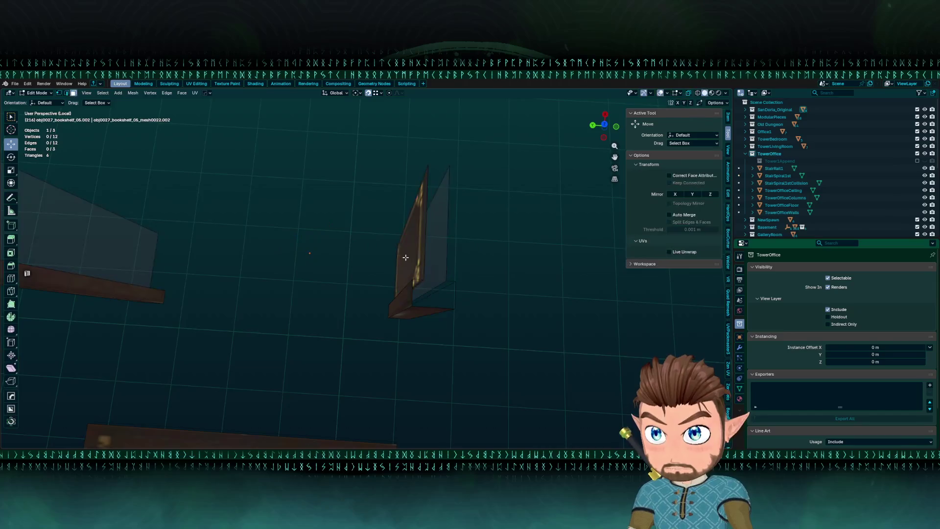
key("g")
key("y")
left_click(422, 285)
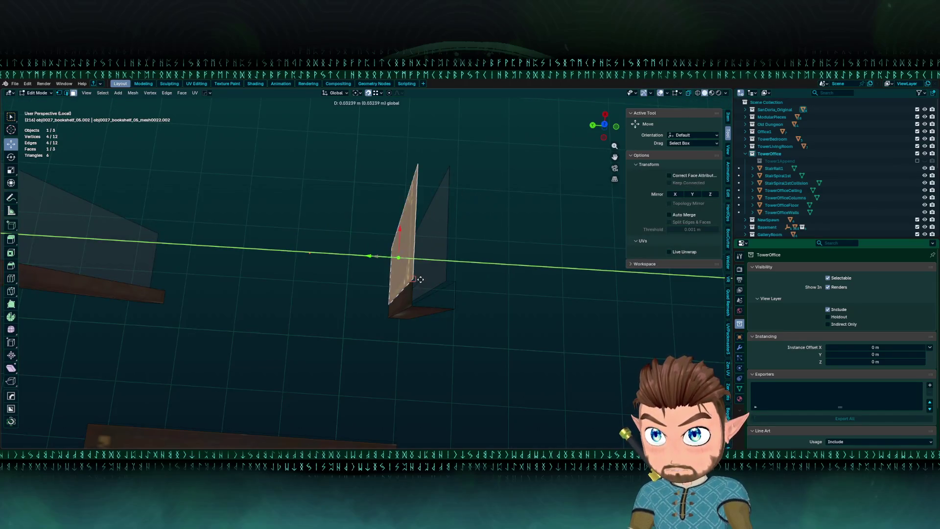
key("g")
key("y")
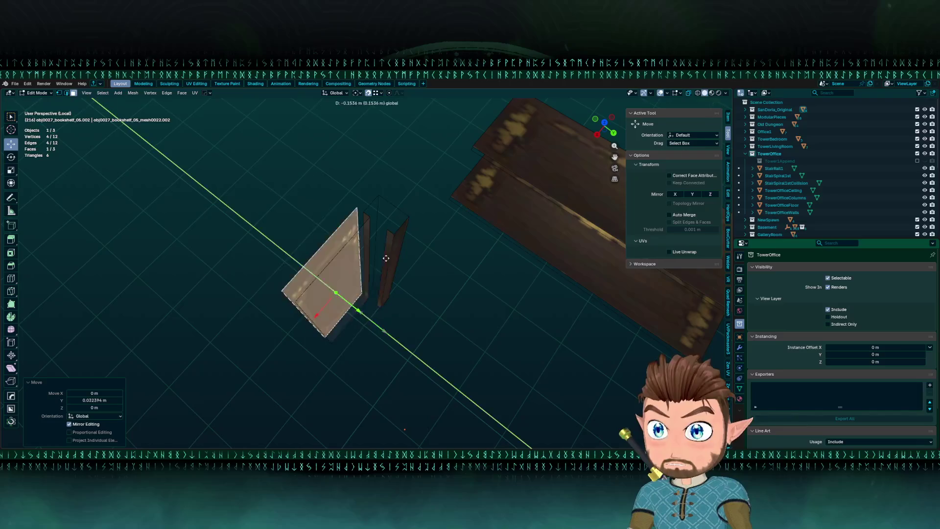
left_click(389, 303)
left_click_drag(384, 278, 401, 275)
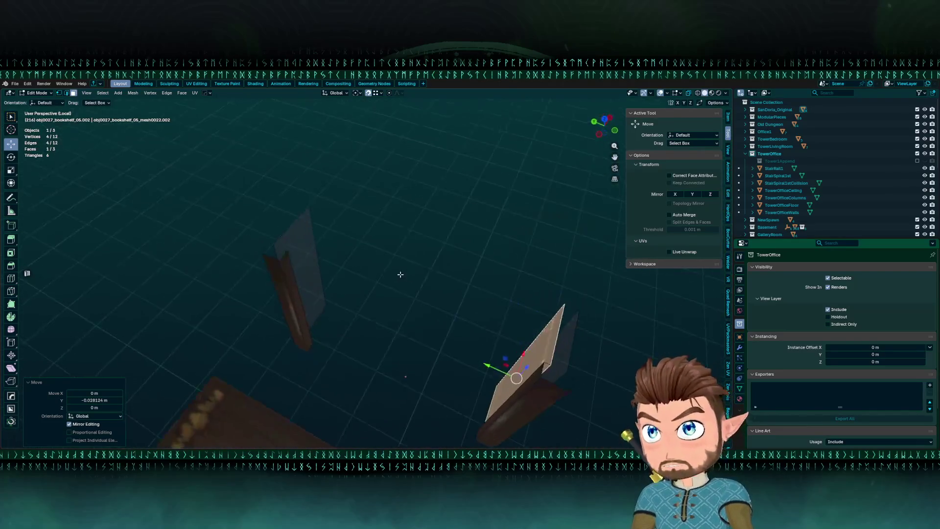
mouse_move(295, 249)
left_mouse_down()
mouse_move(361, 322)
mouse_move(509, 317)
mouse_move(410, 303)
mouse_move(431, 290)
mouse_move(416, 290)
mouse_move(491, 323)
left_mouse_up()
Duplicate the side face 1.4941 m along Y and refine its Y position.
key("shift+d")
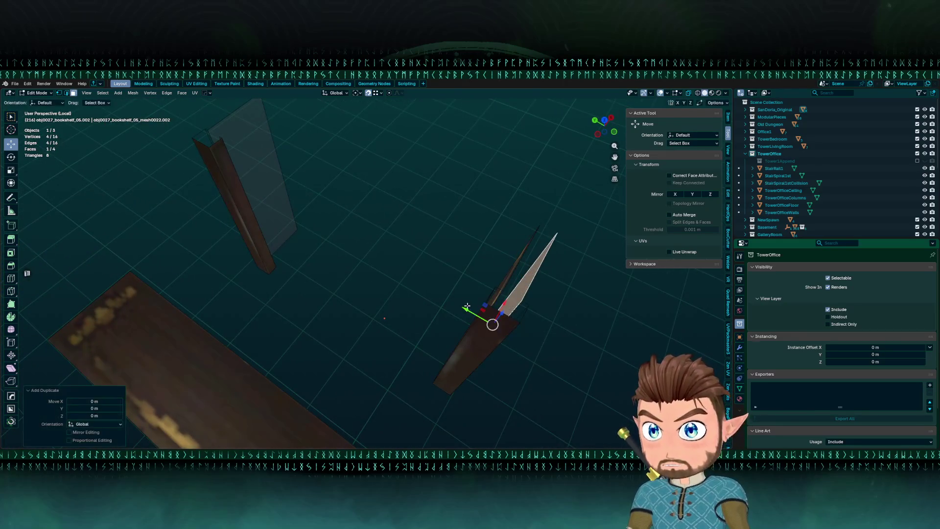
key("y")
left_click(264, 138)
key("KP_Decimal")
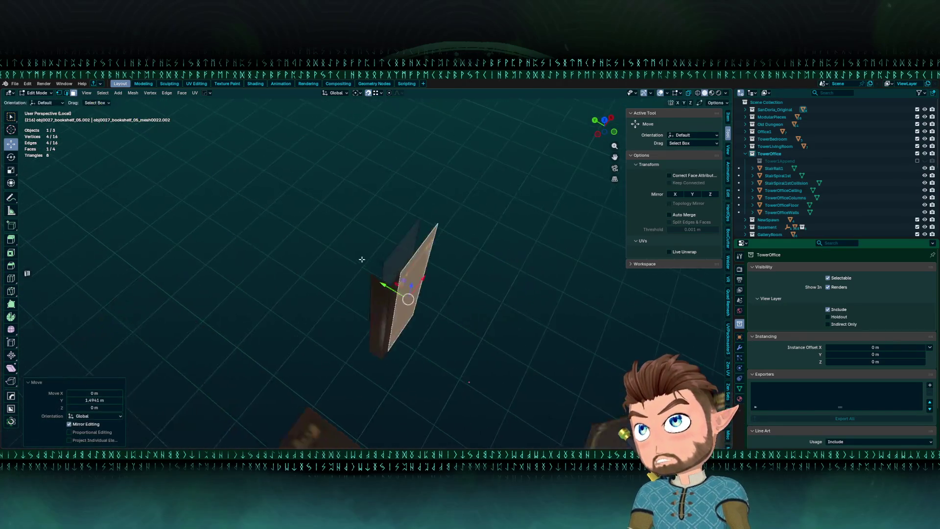
key("g")
key("y")
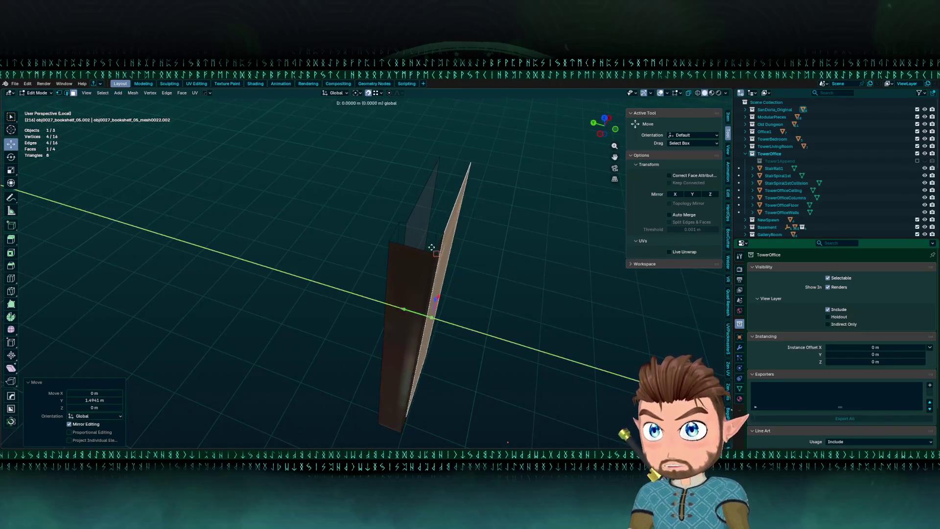
left_click(433, 229)
mouse_move(432, 229)
left_mouse_down()
mouse_move(362, 343)
mouse_move(318, 299)
mouse_move(374, 325)
mouse_move(422, 269)
mouse_move(293, 240)
left_mouse_up()
Nudge the copied face along Y, select all geometry, and return to Object Mode.
key("g")
key("y")
left_click(365, 313)
key("a")
key("Tab")
left_click(298, 218)
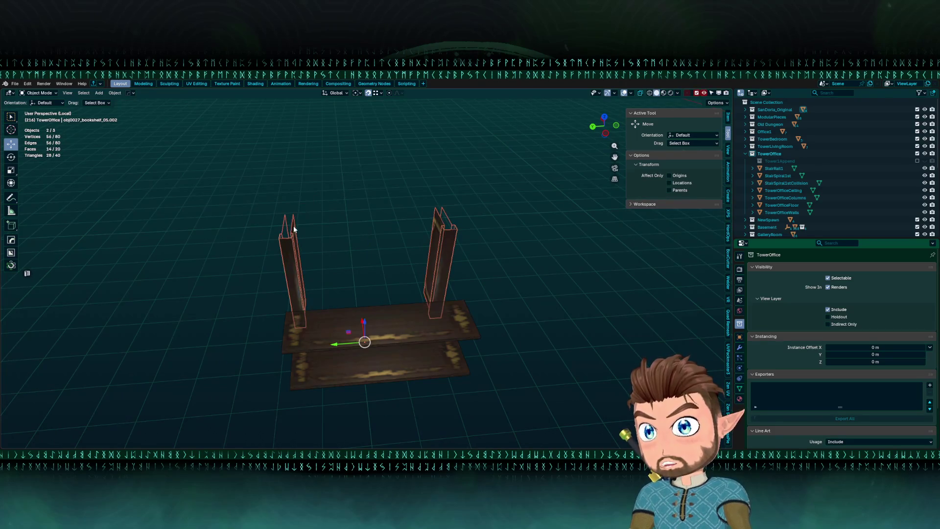
Join the rail pieces into one mesh and merge its 24 overlapping vertices by distance.
key("ctrl+j")
key("Return")
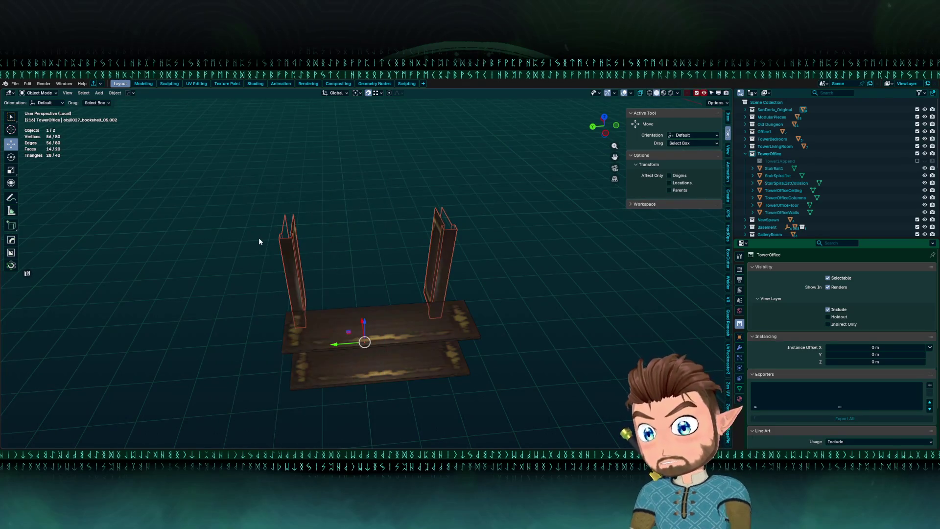
key("Tab")
mouse_move(267, 252)
left_mouse_down()
mouse_move(349, 265)
mouse_move(316, 272)
left_mouse_up()
key("m")
left_click(352, 262)
From a top view, select the left post's vertices and shift them along Y.
mouse_move(297, 221)
left_mouse_down()
mouse_move(293, 300)
mouse_move(413, 235)
mouse_move(366, 305)
left_mouse_up()
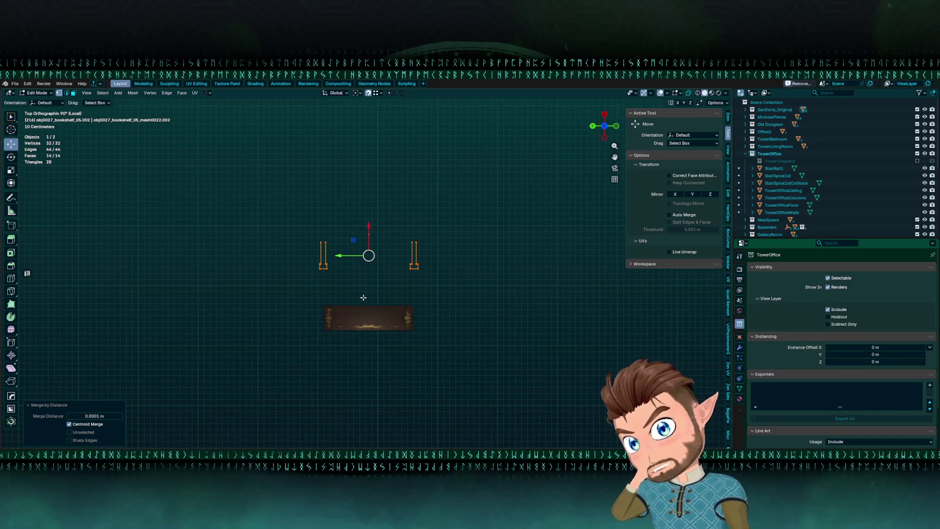
scroll(315, 227, "up", 2)
left_click_drag(198, 199, 325, 319)
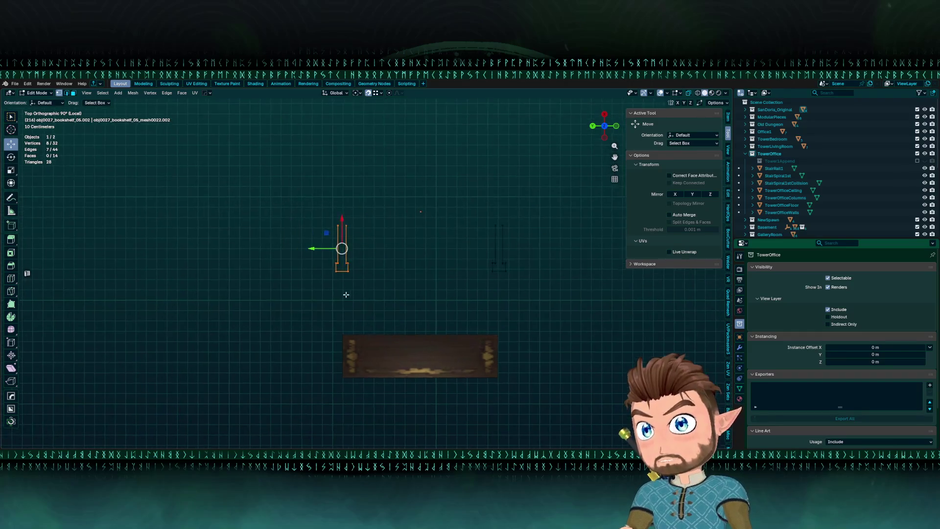
scroll(328, 264, "up", 3)
key("l")
left_click_drag(298, 238, 286, 239)
key("ctrl+z")
scroll(304, 245, "up", 5)
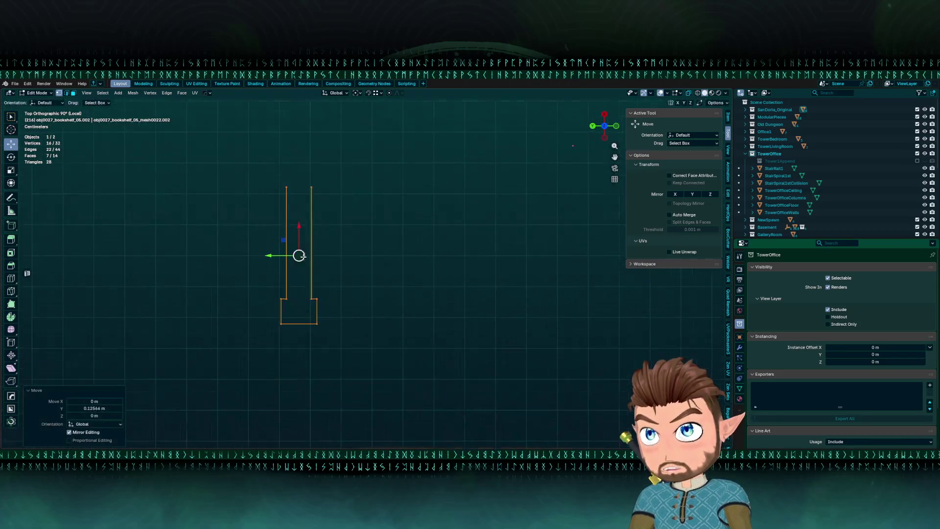
left_click_drag(253, 268, 252, 268)
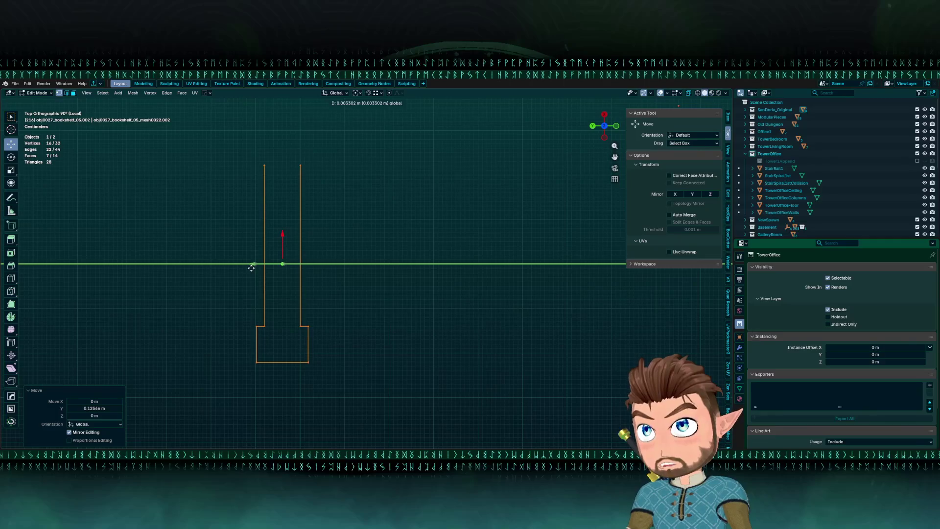
left_click(251, 267)
scroll(251, 267, "down", 4)
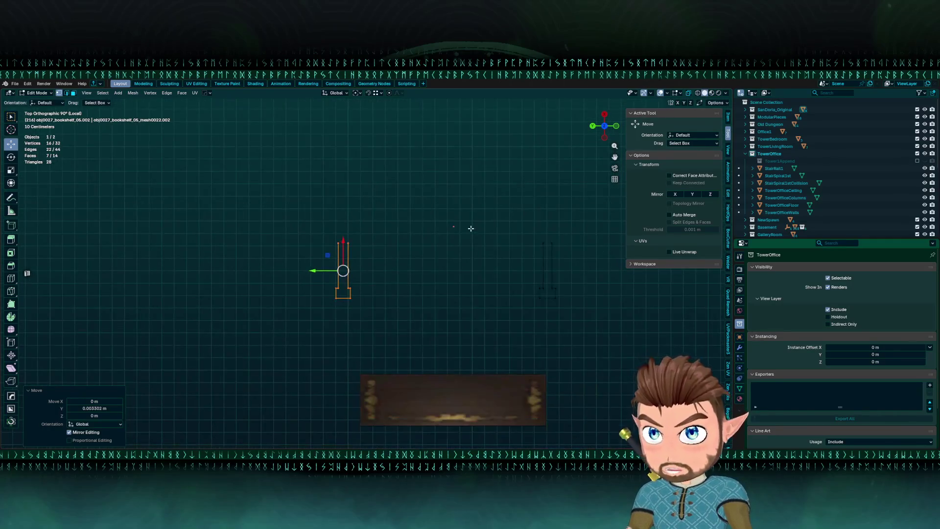
Move the other post's vertices along Y to about 1.3305 m, then fine-tune the position.
left_click_drag(512, 271, 513, 272)
left_click_drag(474, 202, 565, 328)
left_click_drag(519, 271, 518, 276)
left_click_drag(362, 276, 362, 273)
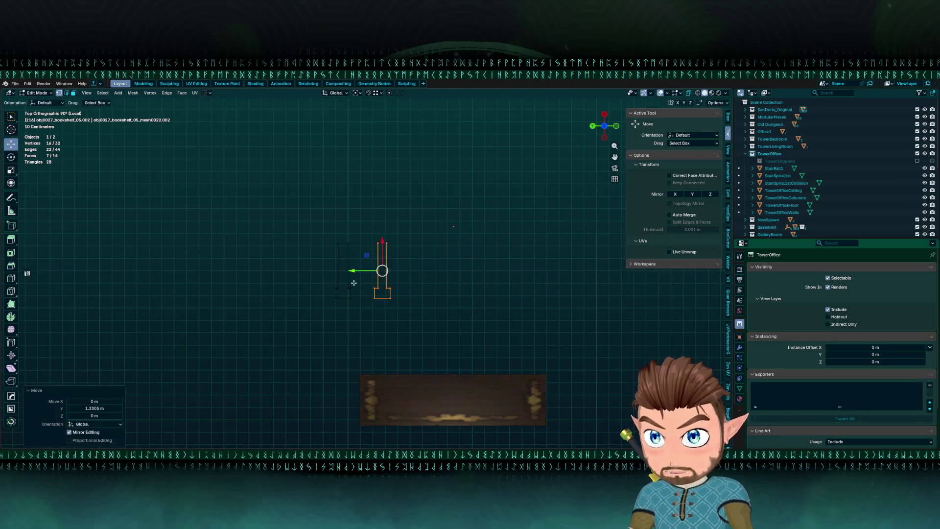
scroll(373, 272, "up", 4)
scroll(323, 229, "down", 4)
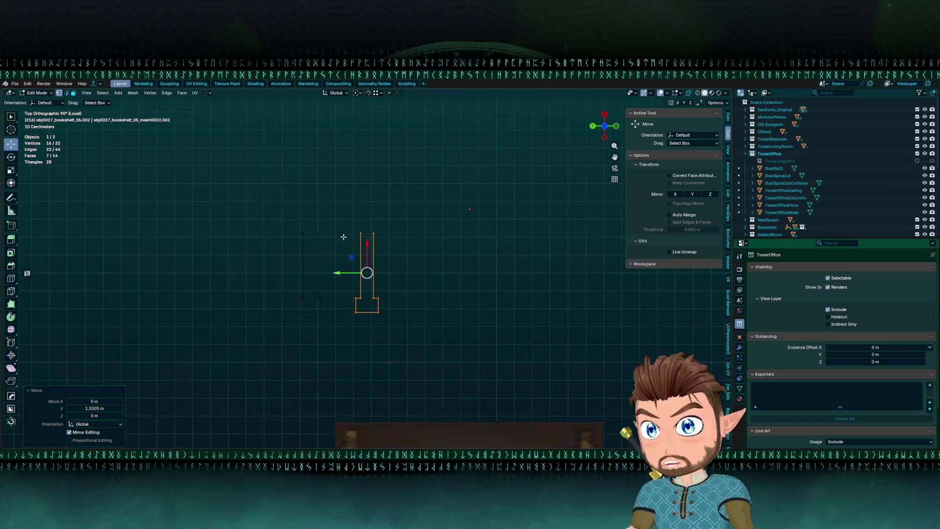
mouse_move(340, 273)
left_mouse_down()
mouse_move(398, 292)
mouse_move(404, 279)
left_mouse_up()
scroll(399, 293, "down", 1)
scroll(344, 311, "up", 1)
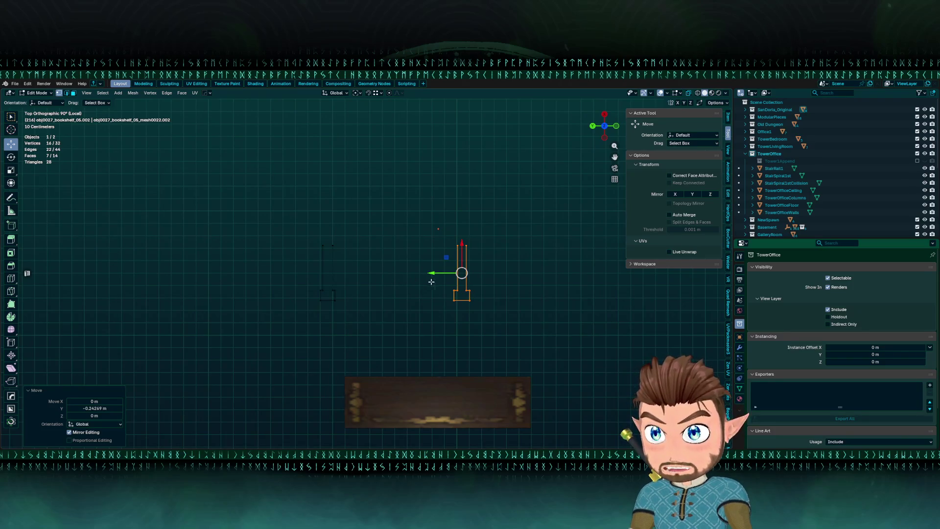
scroll(392, 282, "up", 2)
mouse_move(404, 282)
left_mouse_down()
mouse_move(404, 228)
mouse_move(441, 256)
mouse_move(404, 191)
mouse_move(378, 177)
left_mouse_up()
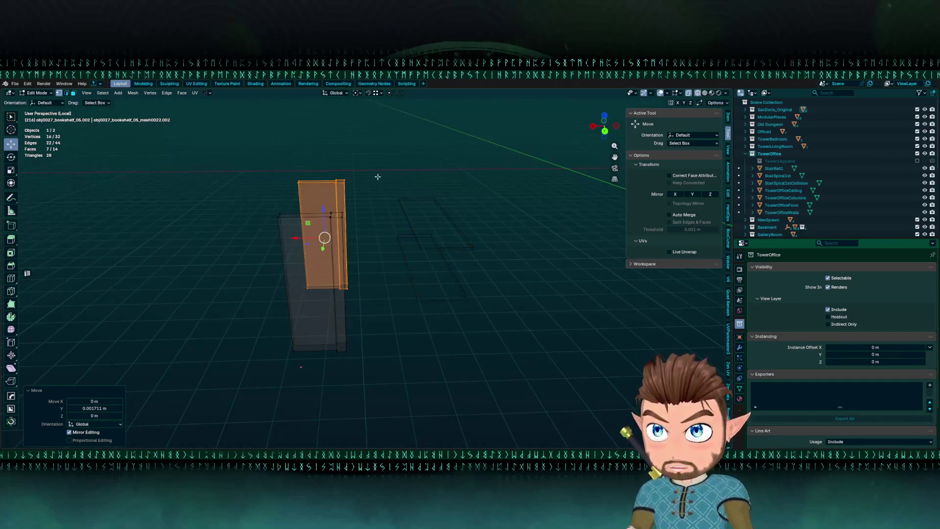
Return to Object Mode and exit Local view to show the whole room.
key("Tab")
left_click(436, 230)
mouse_move(435, 241)
left_mouse_down()
mouse_move(351, 284)
mouse_move(276, 238)
mouse_move(262, 348)
mouse_move(397, 338)
mouse_move(324, 351)
mouse_move(352, 320)
mouse_move(310, 277)
left_mouse_up()
key("KP_Divide")
key("Tab")
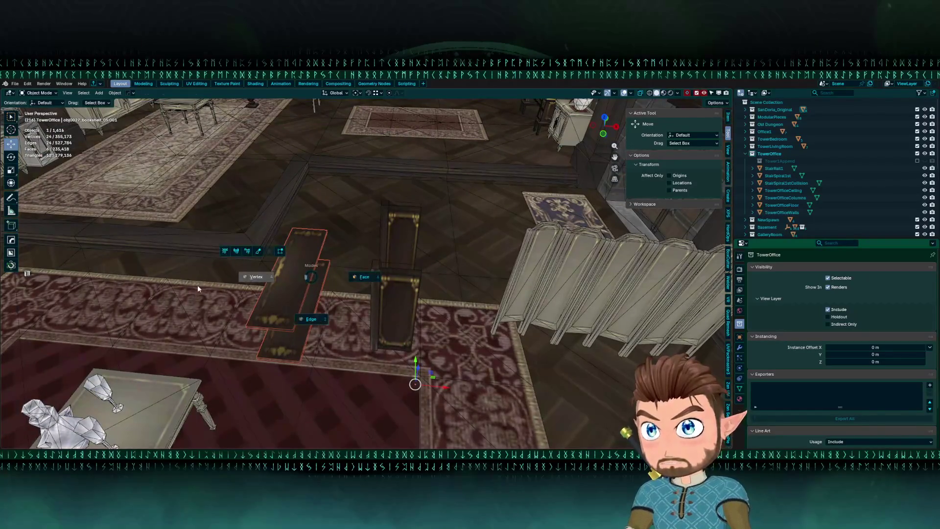
Check the bookshelf mesh from front and top views with material shading on.
left_click(198, 288)
key("KP_1")
key("KP_7")
key("z")
left_click(368, 284)
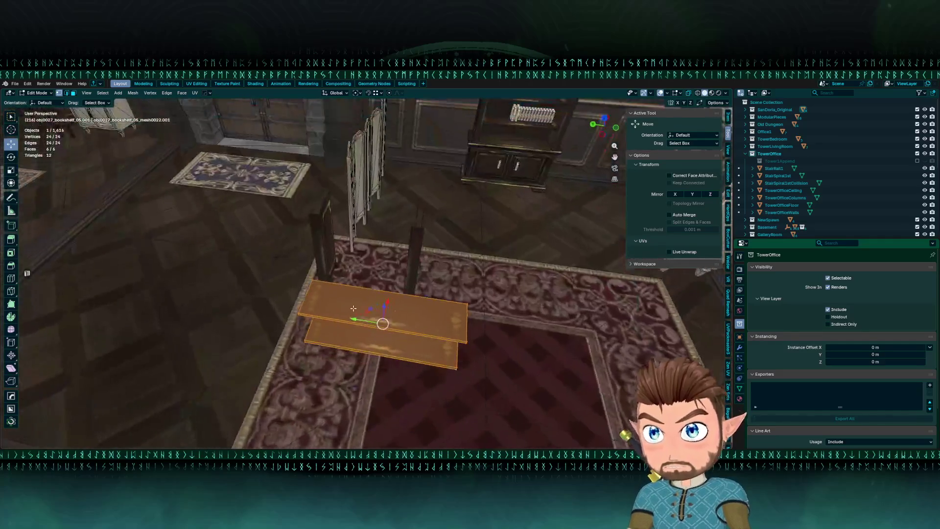
key("Tab")
left_click(330, 242)
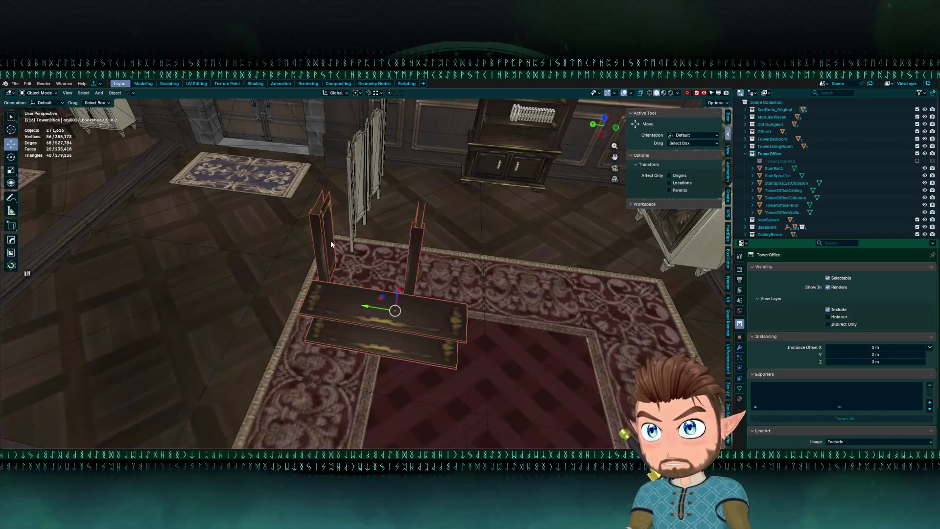
Isolate the bookshelf and slide the plank's left-end vertices inward along Y.
key("KP_Divide")
key("Tab")
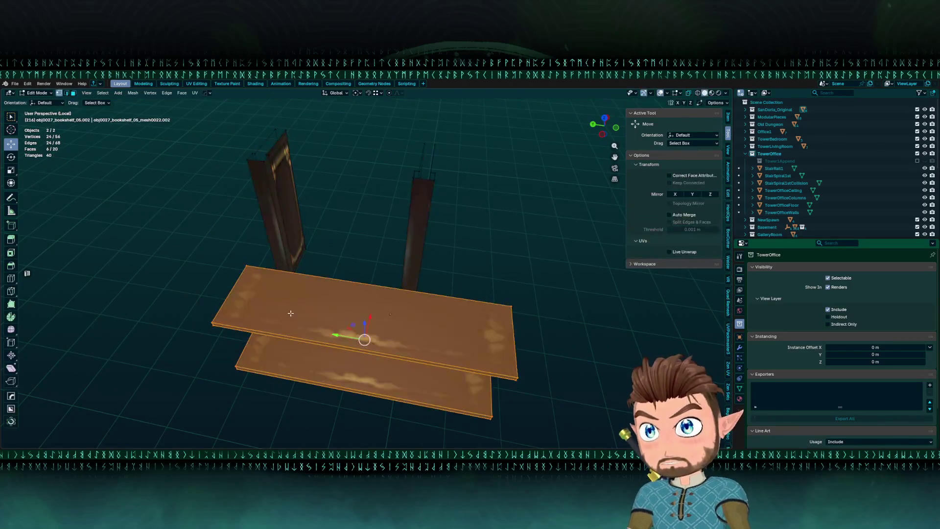
key("KP_1")
key("KP_7")
left_click_drag(209, 255, 328, 347)
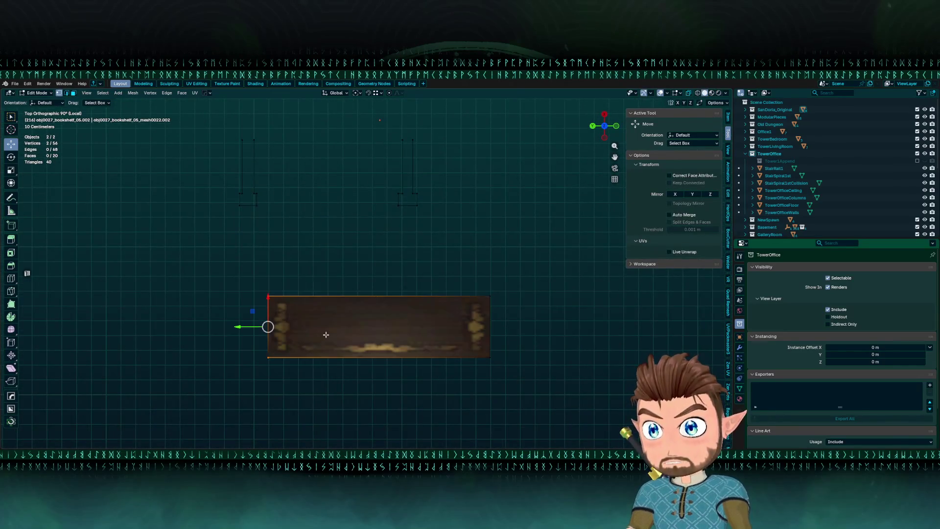
left_click_drag(201, 262, 315, 380)
key("g")
key("y")
left_click(260, 134)
Move the plank's right-end vertices to 0.5926 m along Y and adjust the face along X.
mouse_move(409, 266)
left_mouse_down()
mouse_move(562, 361)
mouse_move(573, 382)
left_mouse_up()
key("g")
key("y")
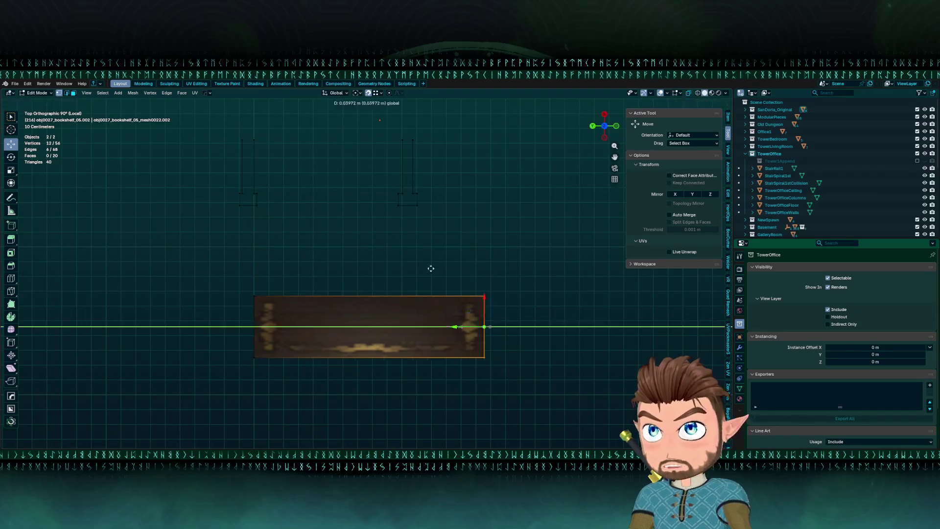
left_click(400, 139)
left_click_drag(196, 254, 484, 435)
left_click_drag(343, 334, 344, 178)
left_click_drag(268, 196, 462, 226)
left_click_drag(362, 250, 289, 268)
Inspect the ladder frame from front and left side views, adding the right post to the selection.
left_click_drag(337, 321, 287, 278)
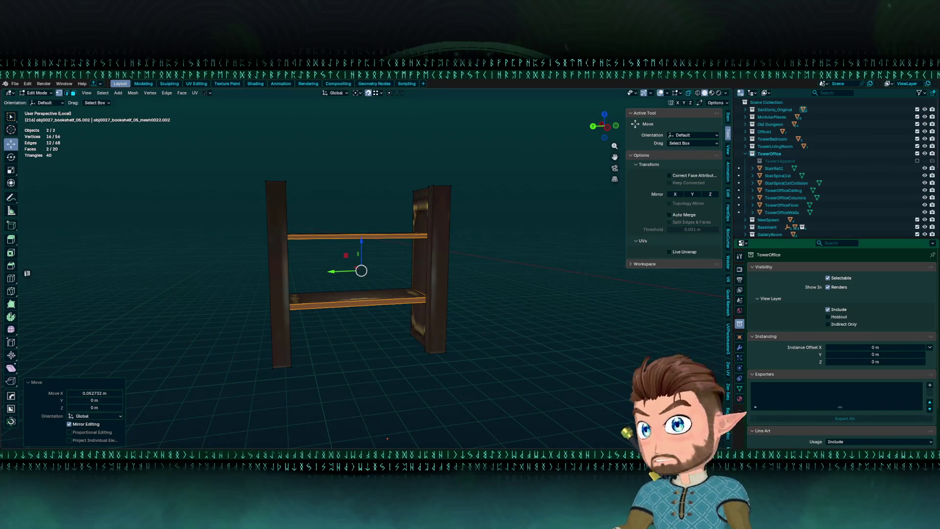
mouse_move(377, 225)
left_mouse_down()
mouse_move(353, 218)
mouse_move(385, 217)
left_mouse_up()
key("alt+z")
key("l")
key("ctrl+KP_3")
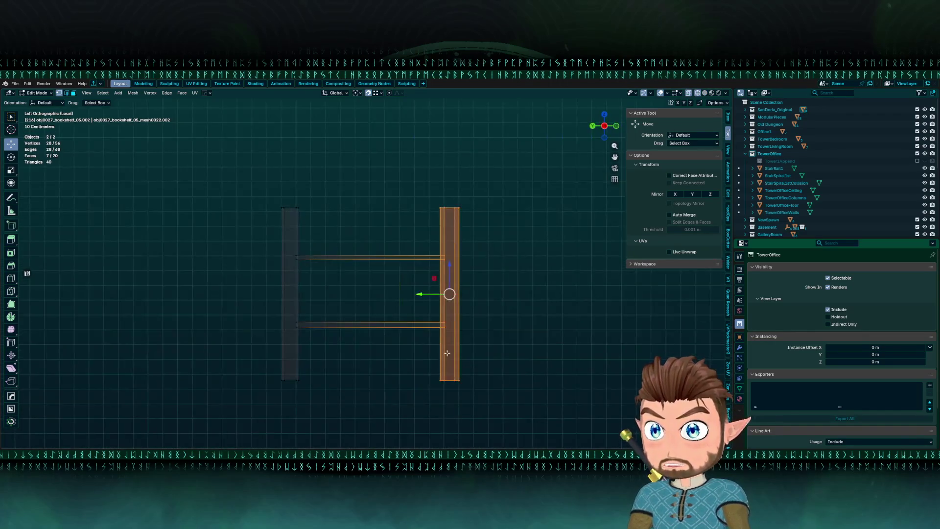
key("alt+z")
mouse_move(376, 312)
left_mouse_down()
mouse_move(368, 342)
mouse_move(307, 341)
mouse_move(309, 369)
mouse_move(284, 309)
mouse_move(285, 265)
mouse_move(336, 185)
left_mouse_up()
In X-ray top view, select the whole rail and shift it slightly along X.
key("alt+z")
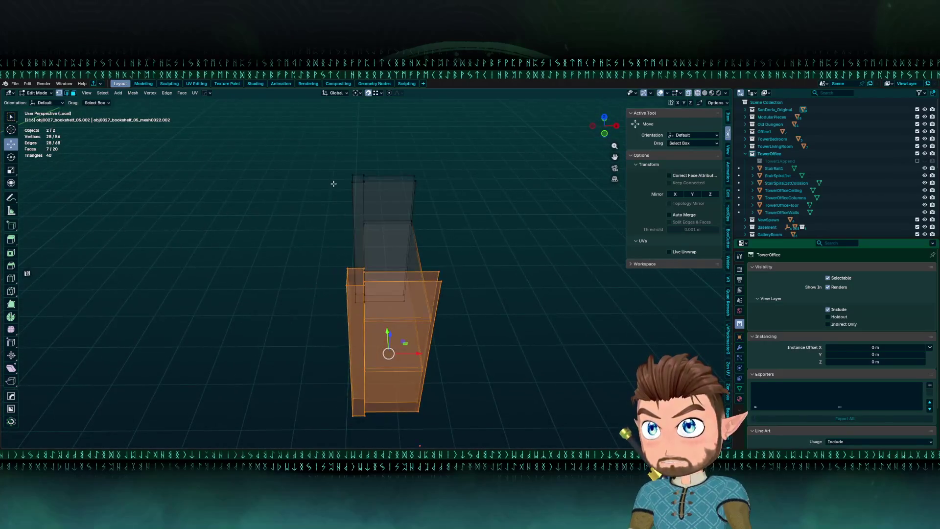
left_click_drag(304, 147, 395, 406)
key("KP_7")
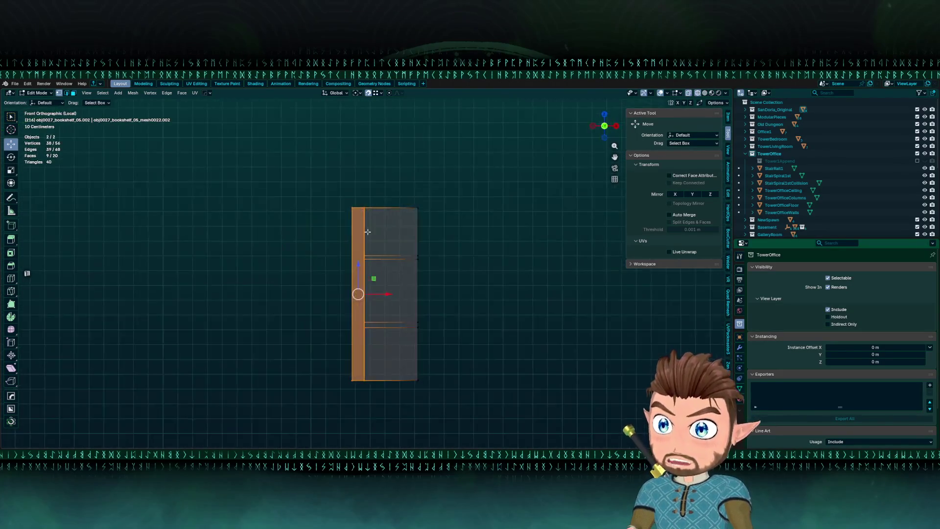
left_click_drag(381, 277, 362, 289)
right_click(349, 299)
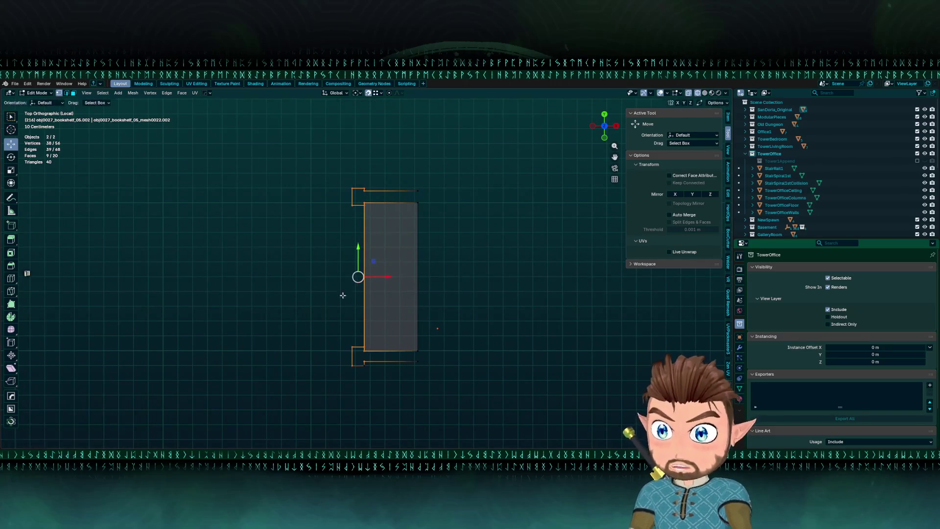
left_click_drag(291, 141, 405, 412)
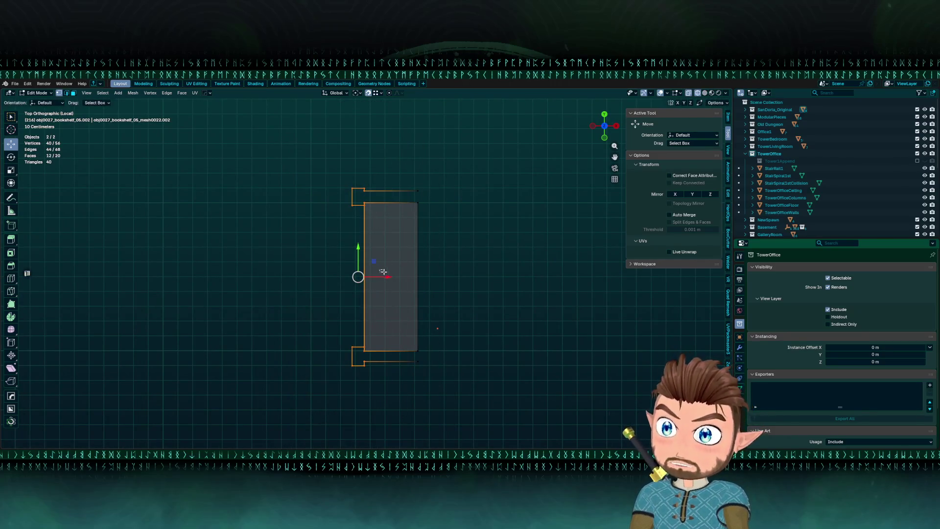
left_click_drag(388, 276, 408, 273)
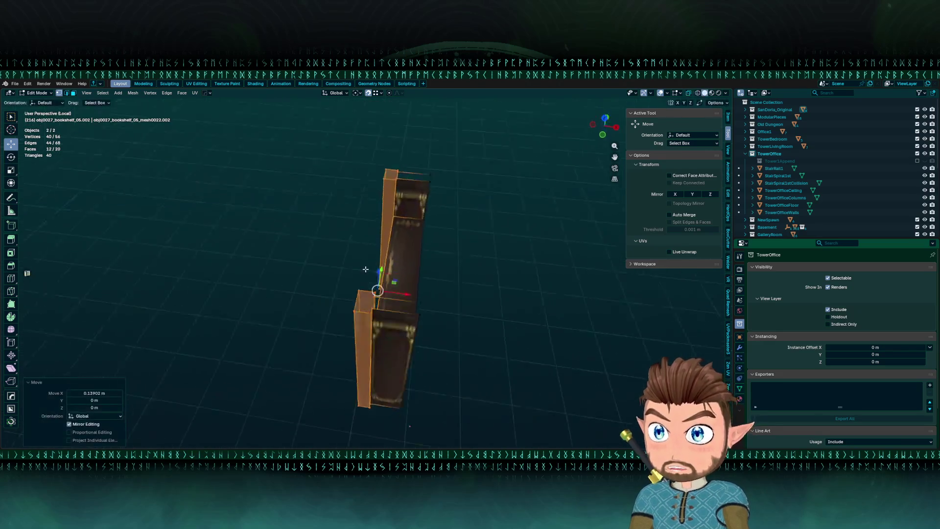
Box-select the top vertices of both pieces and lower them about 0.35 m.
mouse_move(337, 189)
left_mouse_down()
mouse_move(419, 256)
mouse_move(352, 230)
left_mouse_up()
key("alt+z")
mouse_move(299, 110)
left_mouse_down()
mouse_move(325, 128)
mouse_move(501, 160)
left_mouse_up()
key("alt+z")
mouse_move(391, 113)
left_mouse_down()
mouse_move(401, 205)
mouse_move(345, 270)
mouse_move(510, 277)
left_mouse_up()
key("alt+z")
key("alt+z")
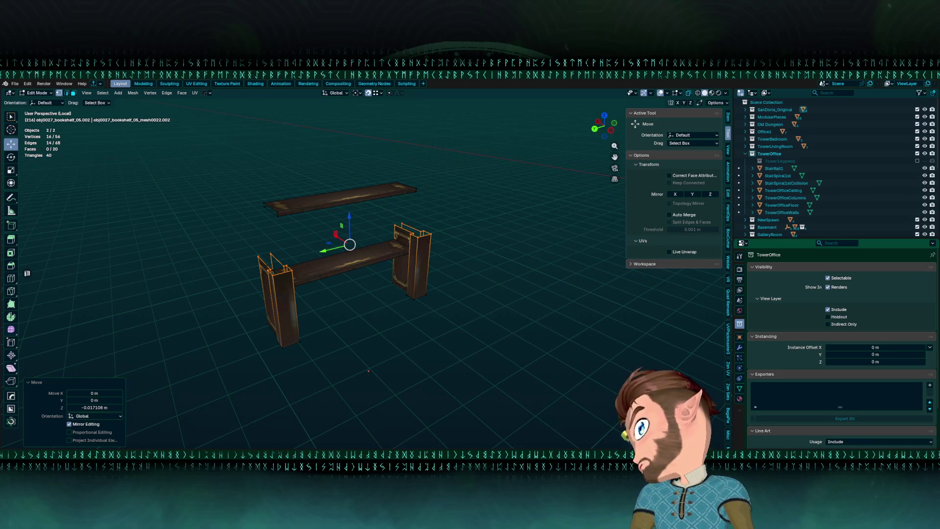
In Top view with X-ray, pull the shelf's right part about 0.5 m inward along X.
key("ctrl+KP_3")
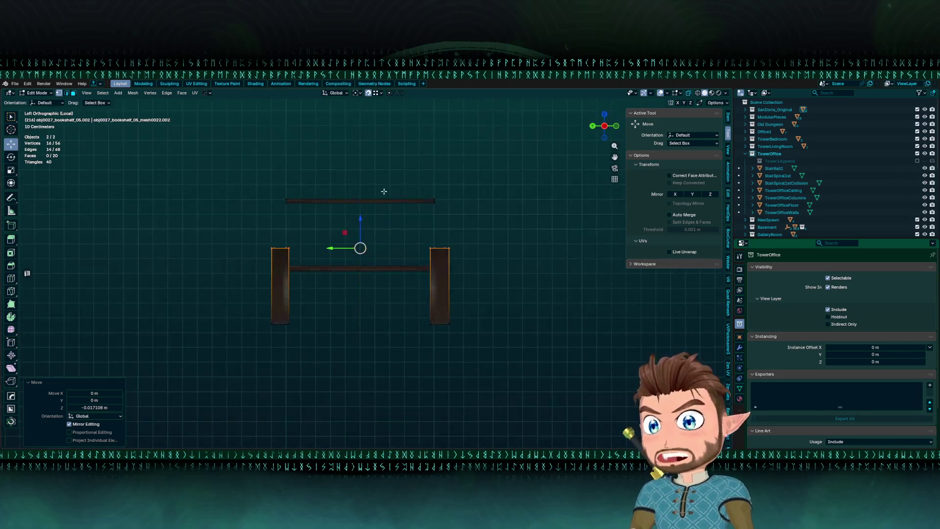
key("KP_7")
key("alt+z")
left_click_drag(392, 172, 489, 326)
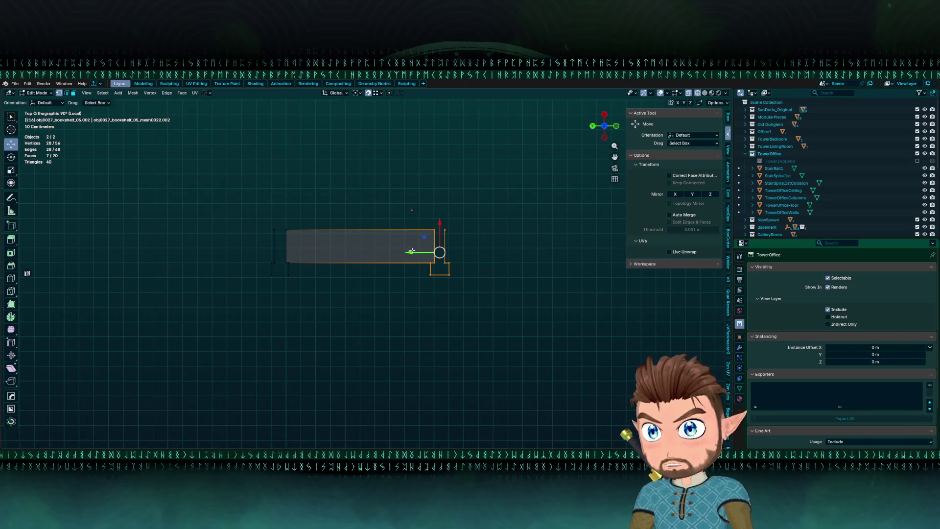
left_click_drag(413, 251, 336, 277)
Select both uprights as whole pieces in face mode, leaving transform orientation on Default.
mouse_move(324, 240)
left_mouse_down()
mouse_move(369, 271)
mouse_move(362, 260)
left_mouse_up()
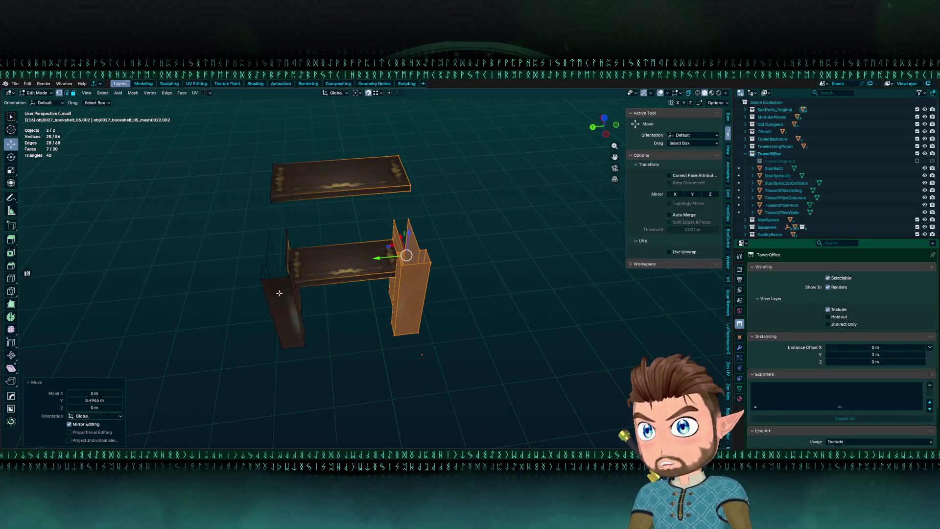
key("alt+z")
left_click(413, 310)
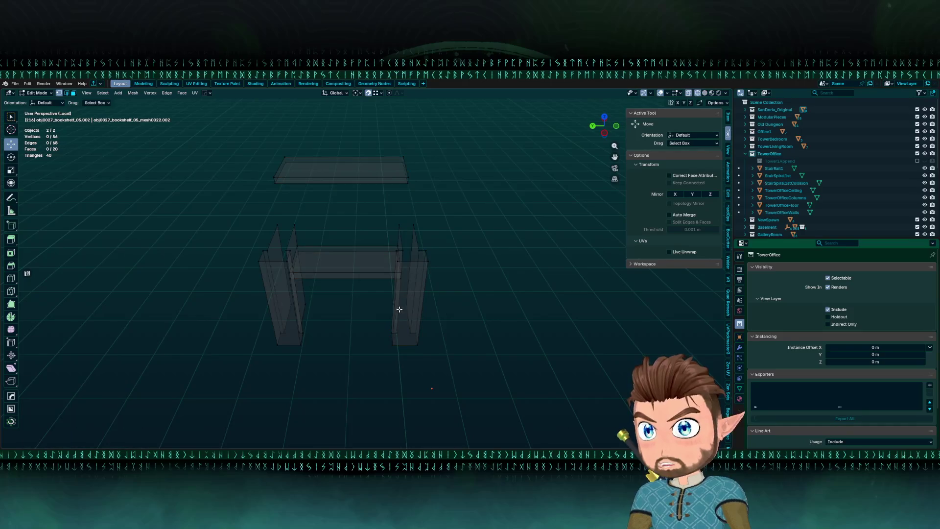
key("3")
key("alt+z")
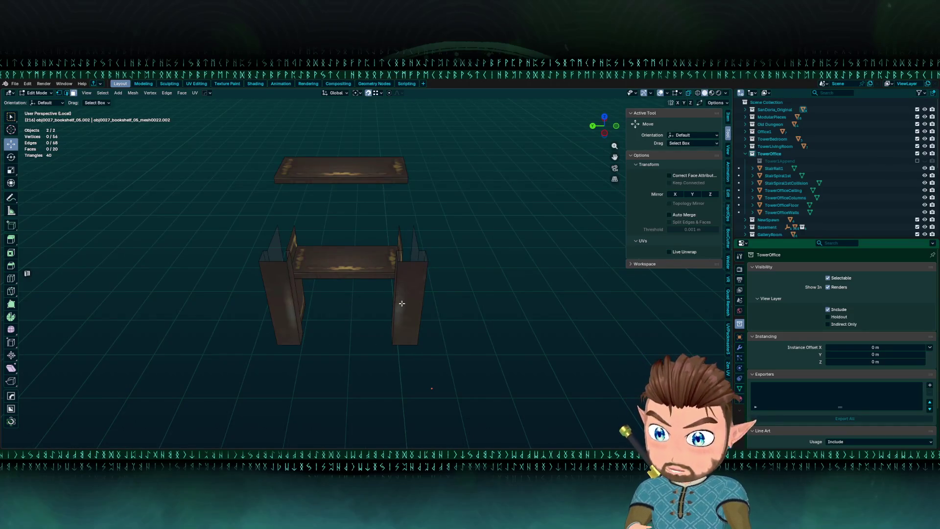
key("l")
key("l")
scroll(302, 310, "left", 2)
left_click(47, 103)
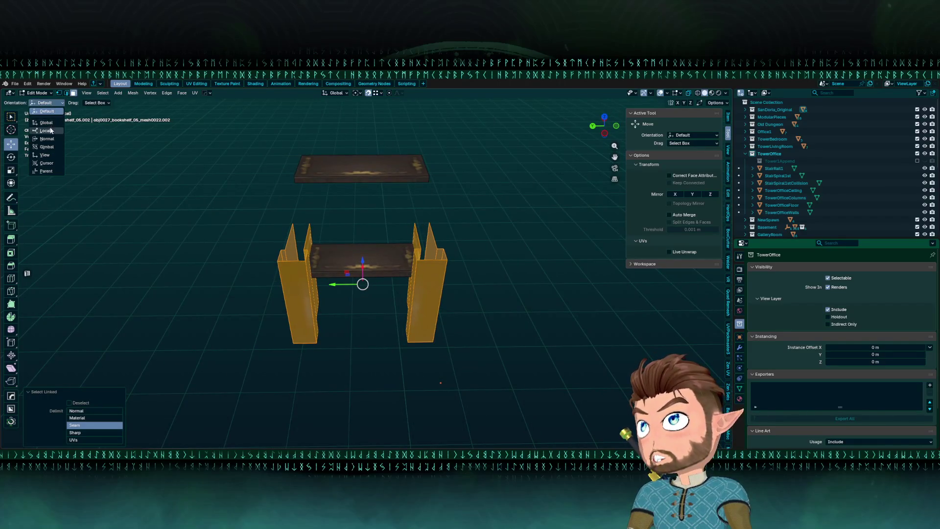
left_click(49, 131)
left_click(46, 103)
left_click(45, 111)
key("alt+a")
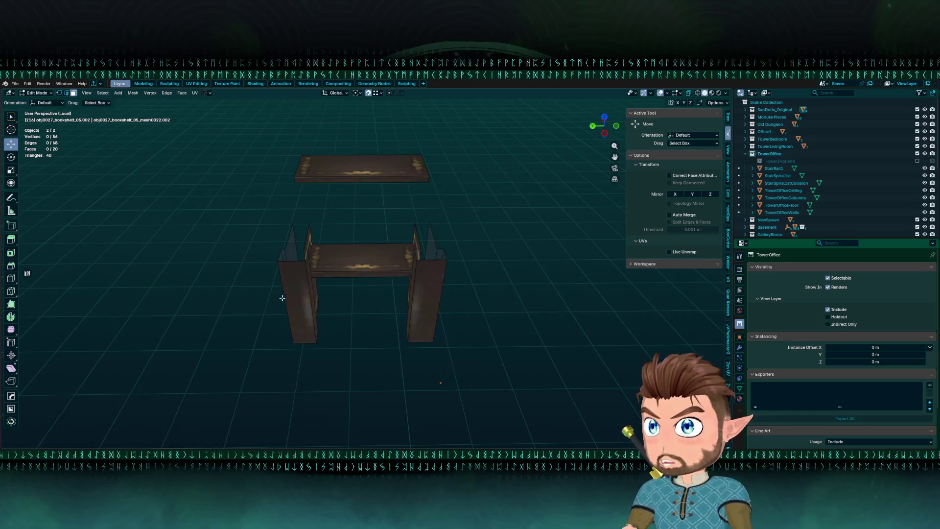
Scale the left upright to 0.5 along Y, halving its depth.
key("l")
key("s")
key("x")
key("y")
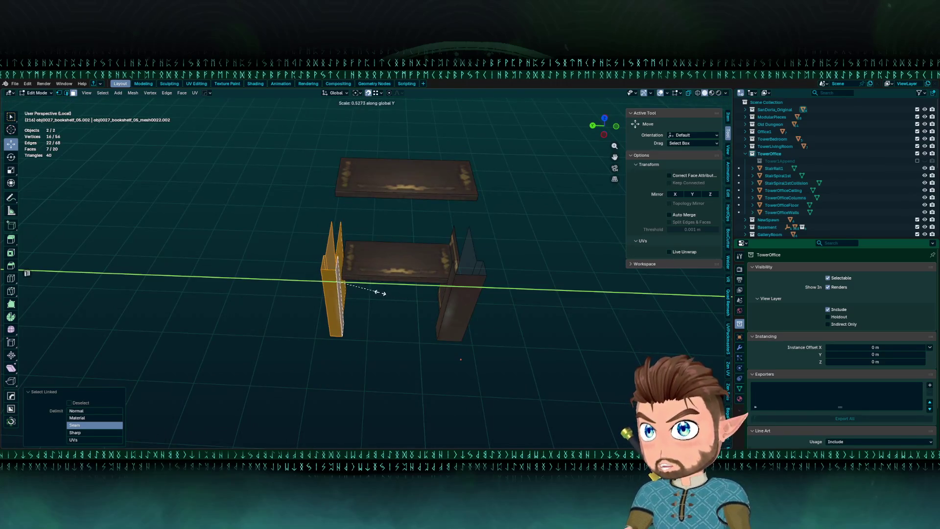
type(".5")
key("Return")
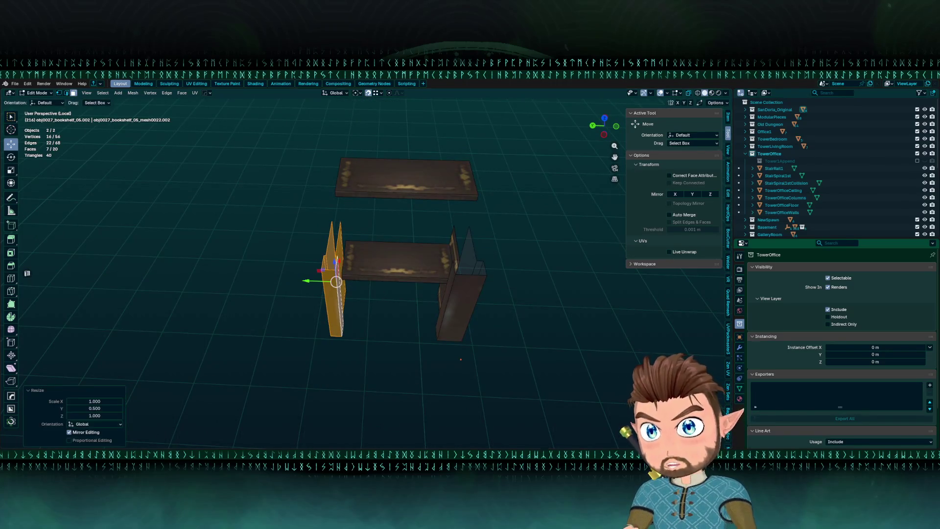
Halve the right upright's depth with a 0.5 scale along Y.
double_click(442, 308)
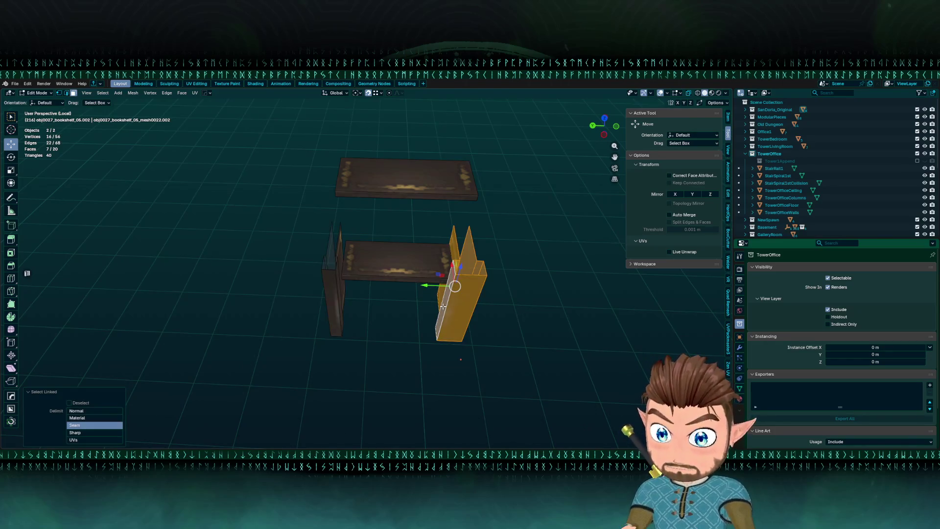
key("s")
key("x")
type("y")
type(".5")
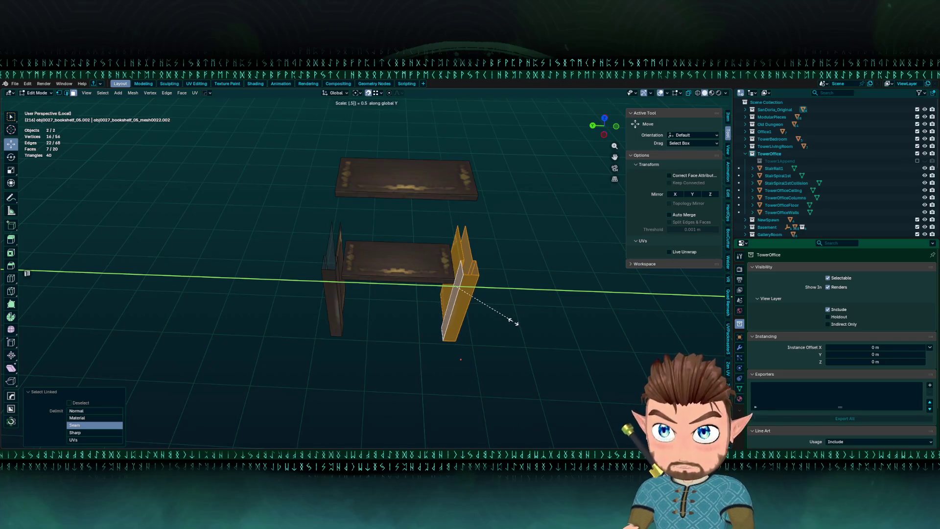
key("Return")
key("ctrl+KP_3")
key("KP_7")
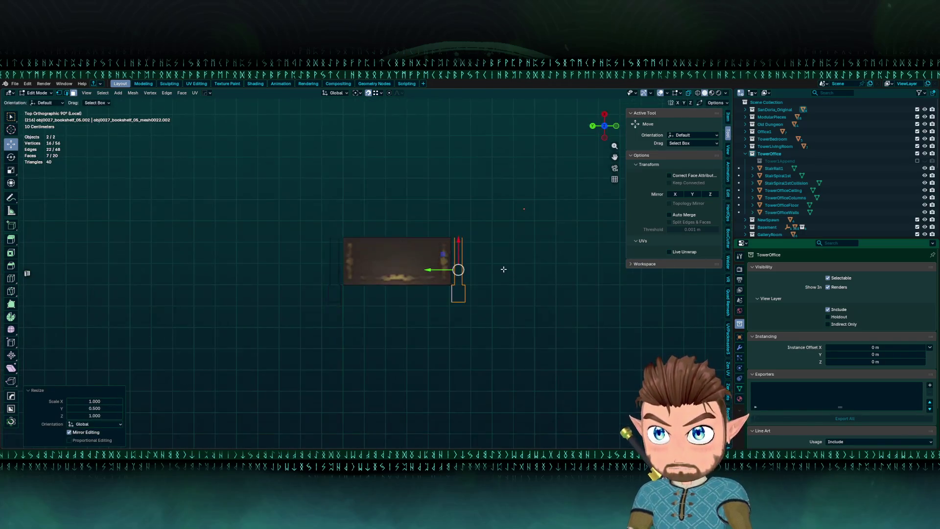
With snapping set to Grid, nudge the shelf's right and left edges onto the grid.
key("ctrl+Tab")
left_click(439, 270)
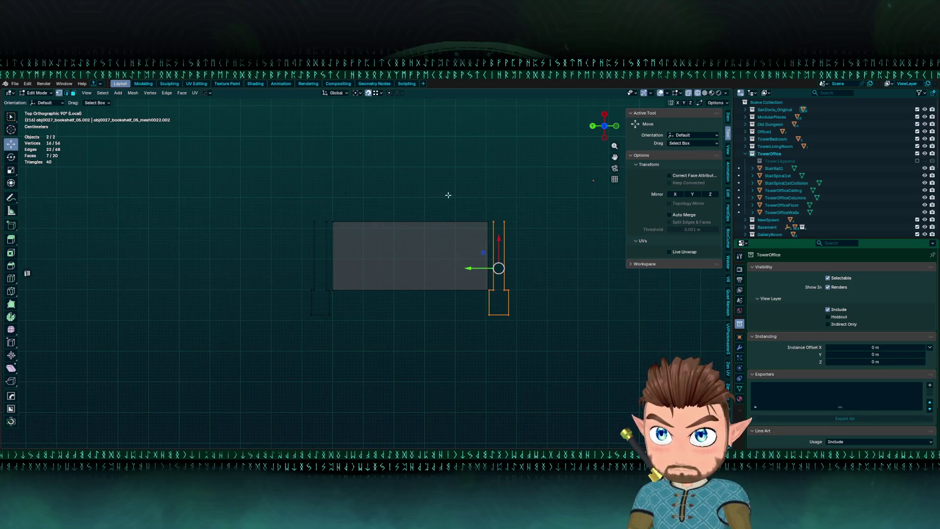
scroll(397, 210, "right", 2)
scroll(426, 177, "up", 2)
left_click_drag(428, 178, 466, 298)
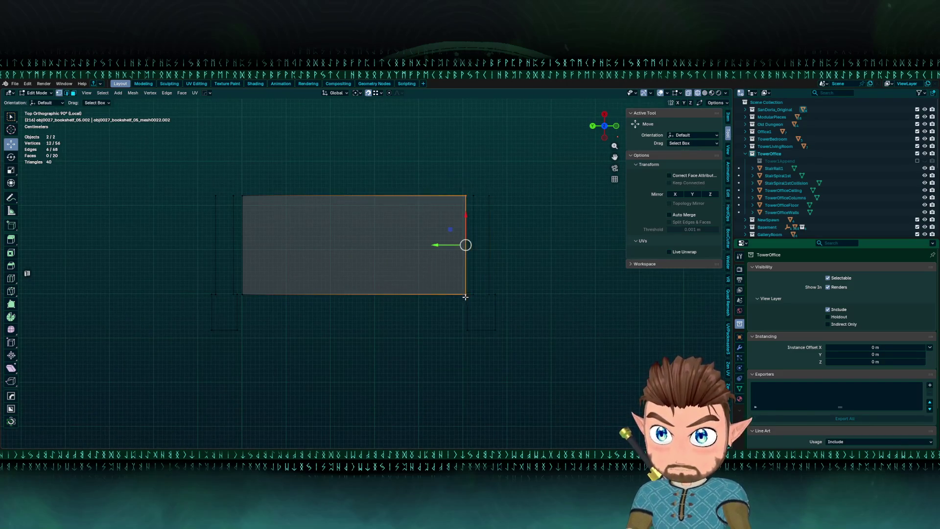
left_click(376, 95)
left_click(359, 139)
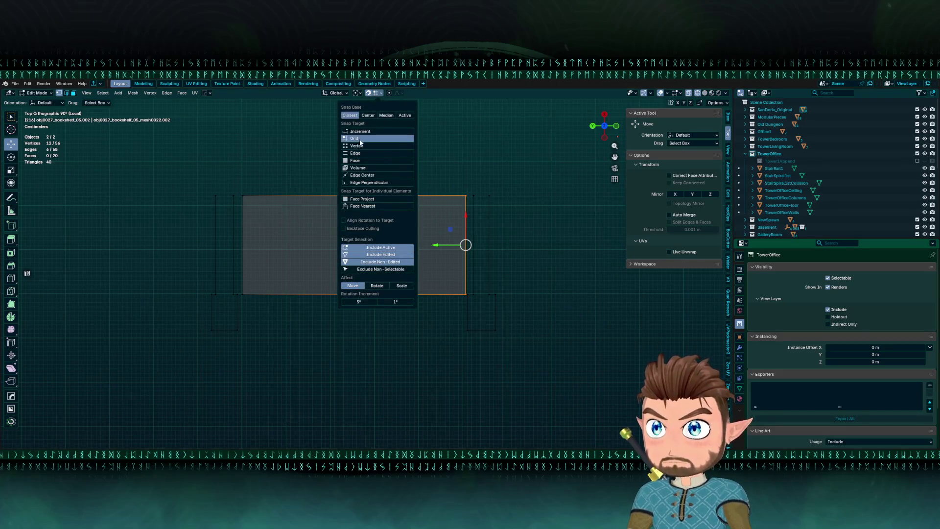
left_click_drag(443, 245, 441, 245)
left_click(242, 195)
left_click(226, 287, "shift")
mouse_move(219, 245)
left_mouse_down()
mouse_move(230, 245)
mouse_move(241, 209)
left_mouse_up()
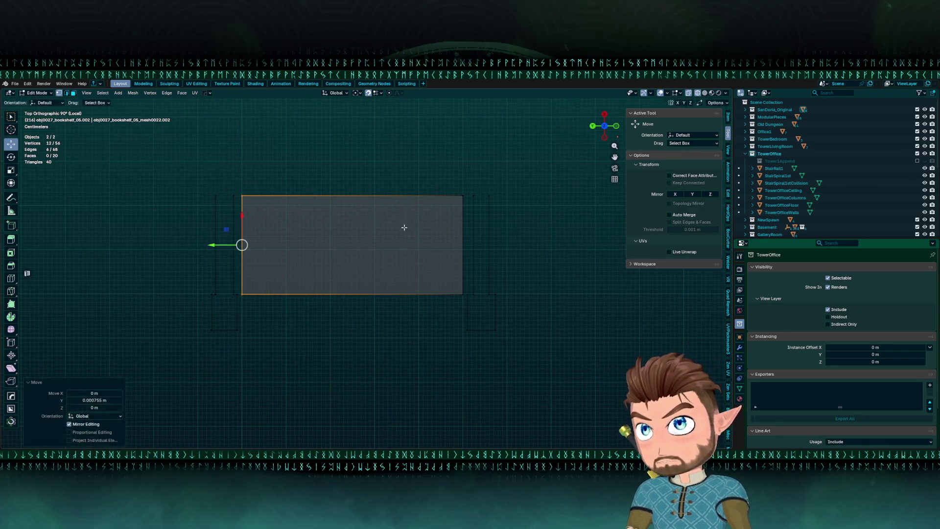
Delete the right upright's vertical edges and small box.
left_click_drag(471, 188, 523, 321)
left_click(478, 295, "shift")
left_click_drag(470, 300, 524, 369)
scroll(492, 307, "up", 3)
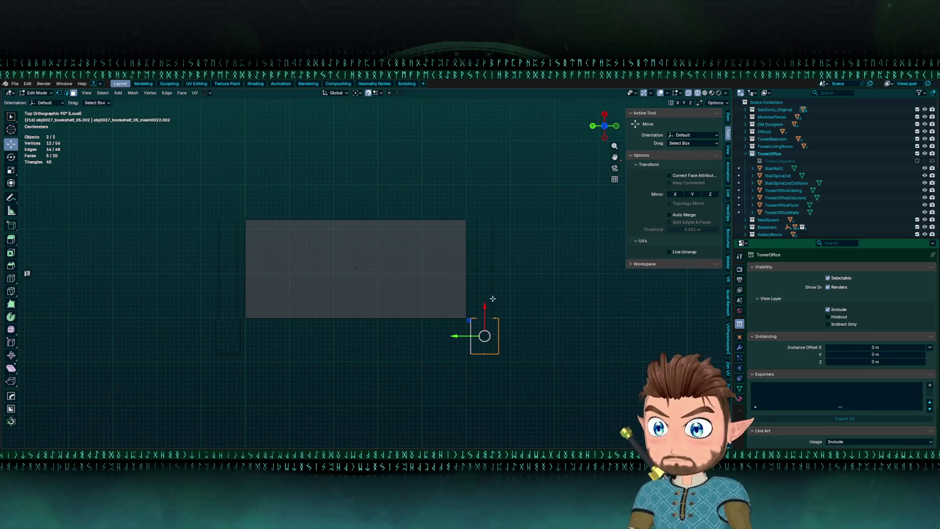
scroll(401, 343, "down", 8)
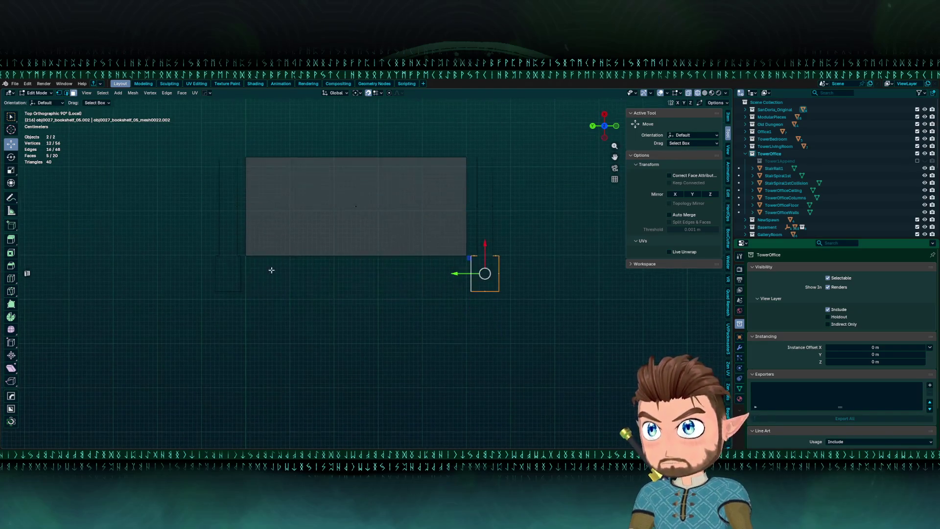
key("ctrl+Tab")
left_click(489, 251)
key("Tab")
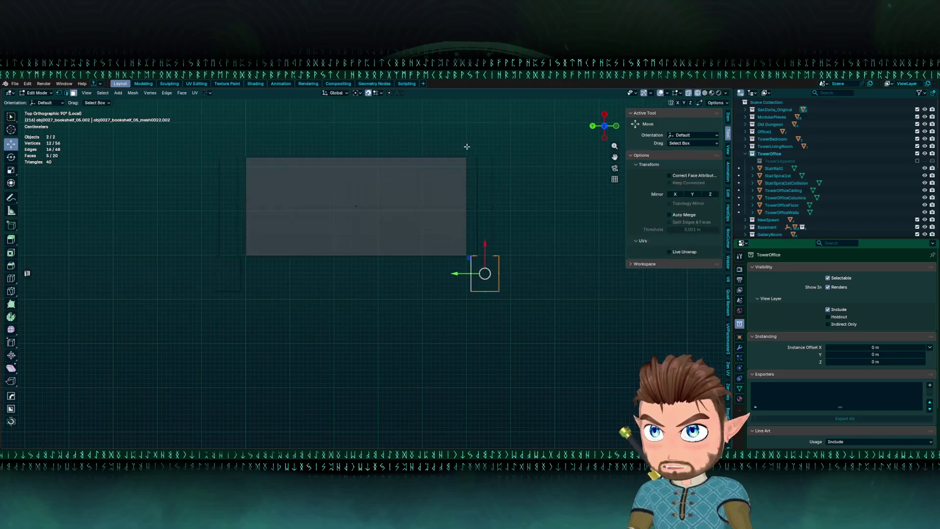
left_click_drag(533, 153, 466, 324)
key("x")
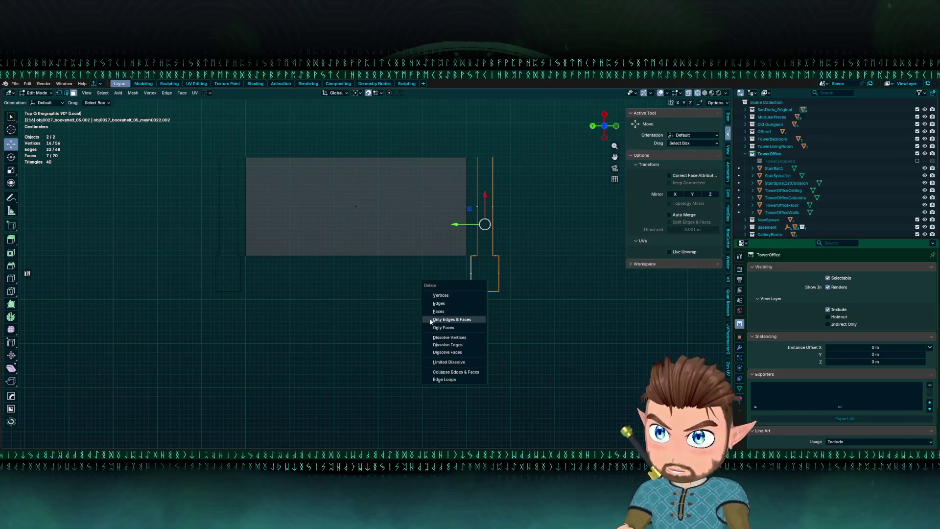
left_click(456, 311)
Duplicate the remaining small box, rotate it 180° about Z, and move it 0.315 m along X.
scroll(298, 141, "left", 10)
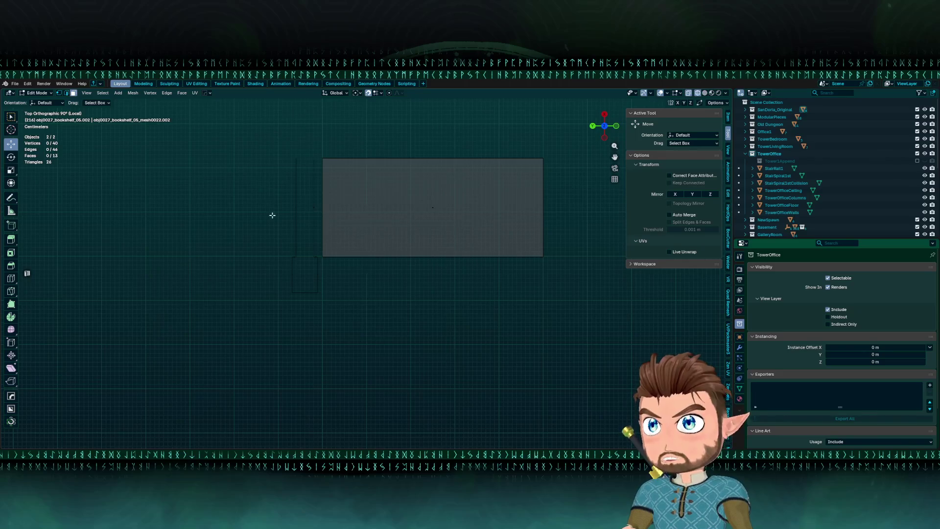
left_click_drag(272, 248, 323, 311)
scroll(329, 295, "up", 5)
key("shift+d")
type("r180")
key("Return")
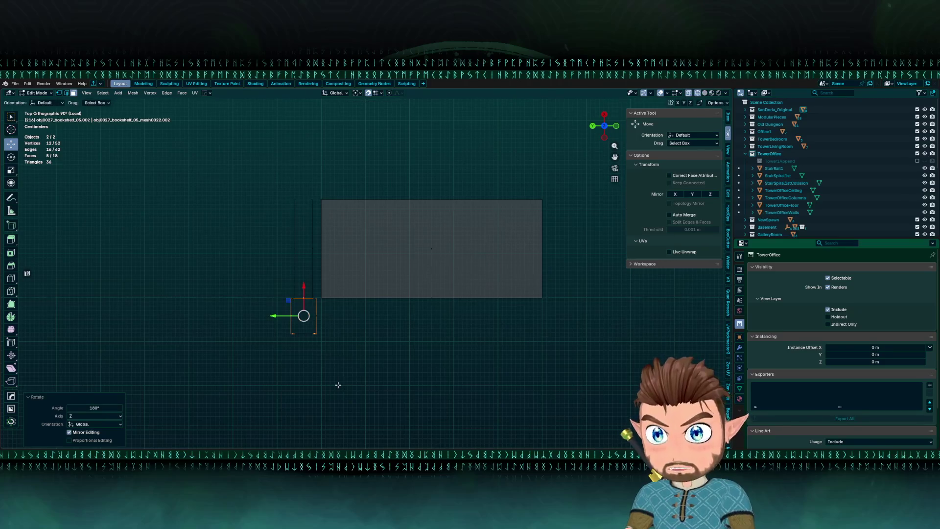
mouse_move(309, 288)
left_mouse_down()
mouse_move(276, 169)
mouse_move(280, 184)
left_mouse_up()
mouse_move(319, 223)
left_mouse_down()
mouse_move(284, 237)
mouse_move(315, 297)
mouse_move(314, 238)
mouse_move(323, 231)
left_mouse_up()
Switch snapping back to Vertex and slide the pillar slightly along X.
key("KP_Decimal")
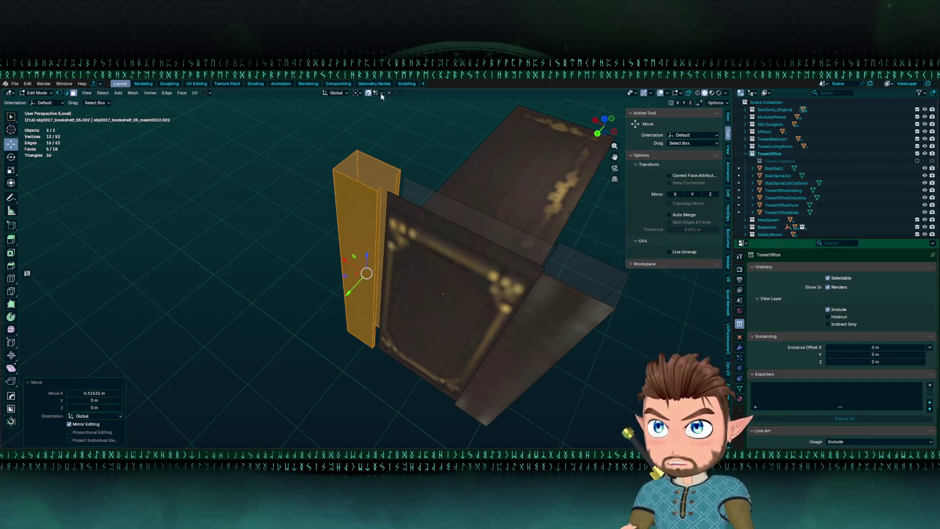
left_click(377, 93)
left_click(354, 146)
left_click_drag(346, 255, 352, 260)
key("alt+a")
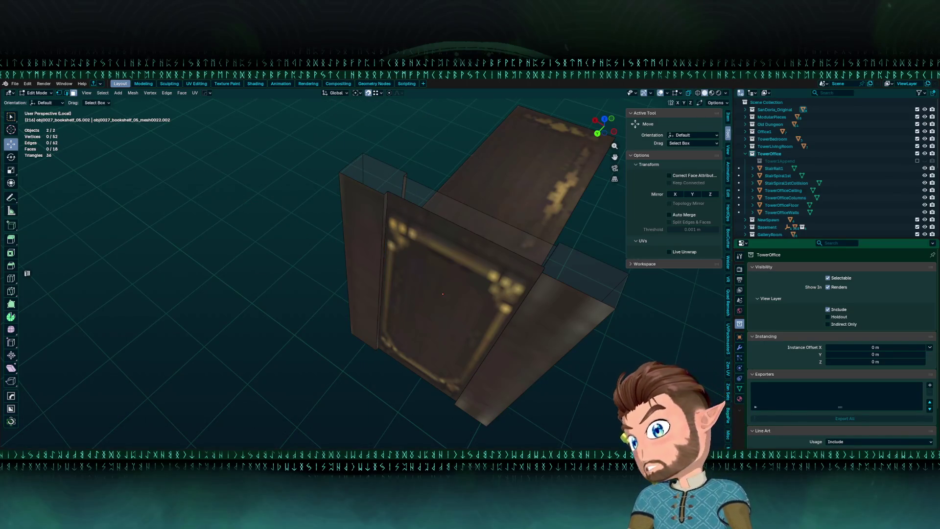
Select both columns of side vertices and scale them to 0.8 along X.
scroll(237, 221, "down", 4)
mouse_move(248, 191)
left_mouse_down()
mouse_move(315, 210)
mouse_move(348, 199)
mouse_move(385, 237)
mouse_move(295, 269)
mouse_move(210, 269)
mouse_move(212, 218)
mouse_move(279, 243)
left_mouse_up()
key("Tab")
left_click(201, 242)
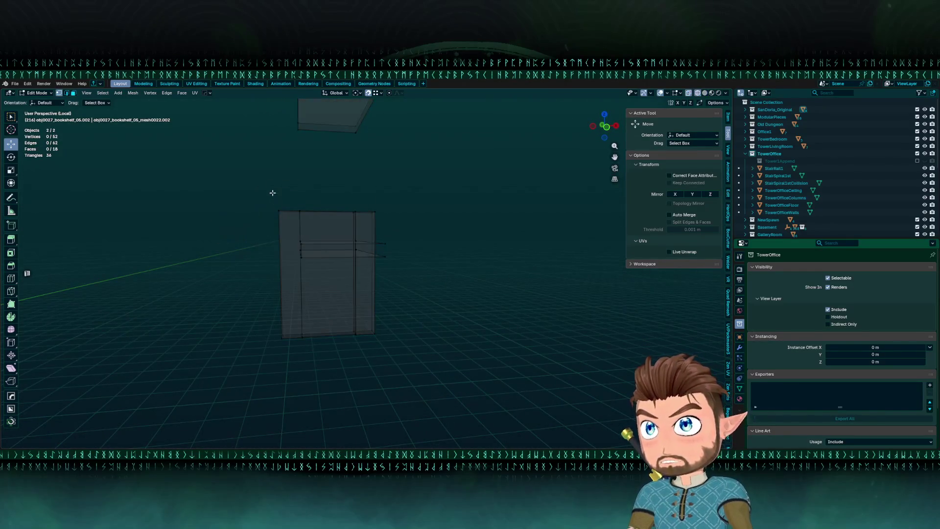
key("KP_7")
key("KP_1")
left_click_drag(237, 195, 296, 370)
left_click_drag(418, 190, 362, 372)
key("alt+z")
key("s")
key("x")
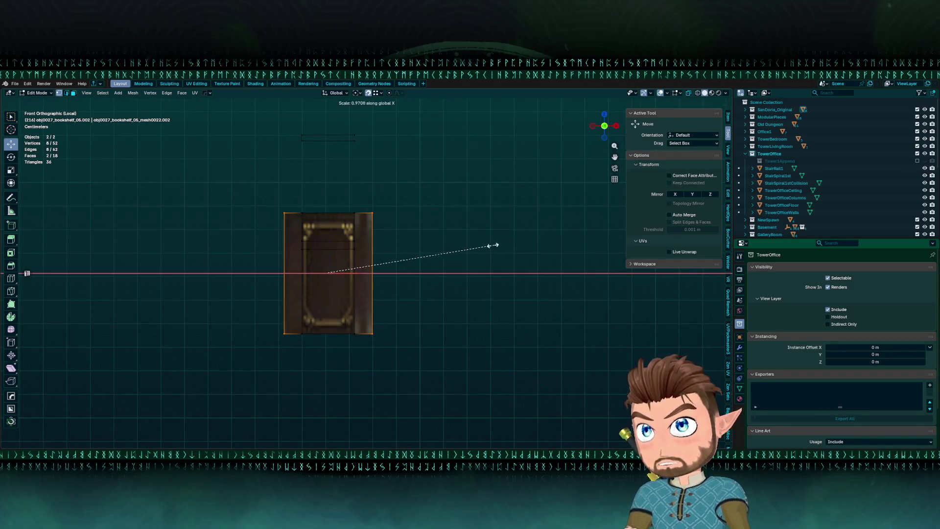
left_click(465, 248)
Narrow the side piece's top loop and lower part along X (0.847).
key("alt+z")
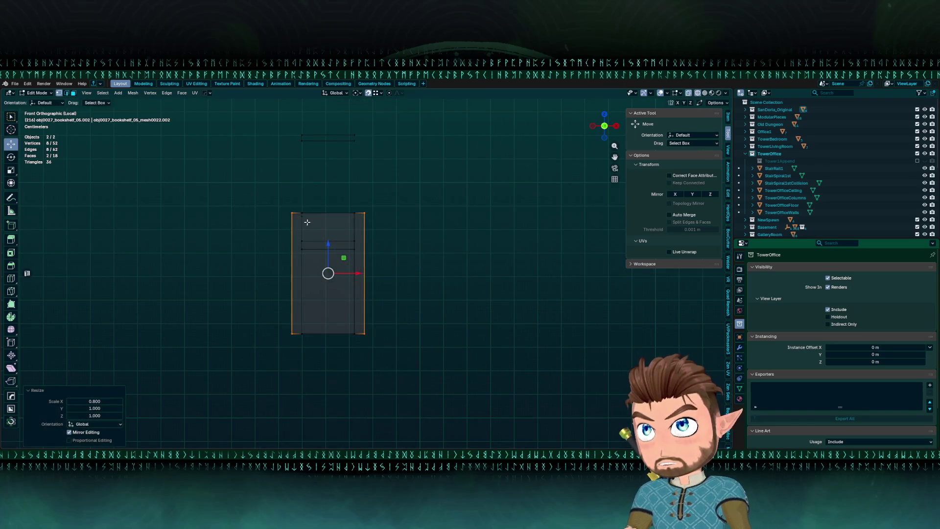
left_click(301, 212, "alt")
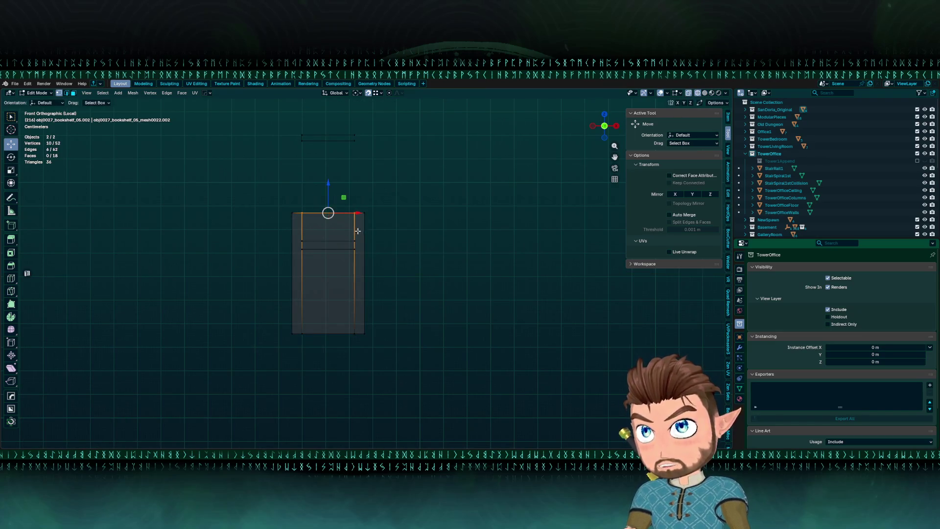
mouse_move(293, 311)
left_mouse_down()
mouse_move(311, 347)
mouse_move(365, 371)
left_mouse_up()
key("alt+z")
key("s")
key("x")
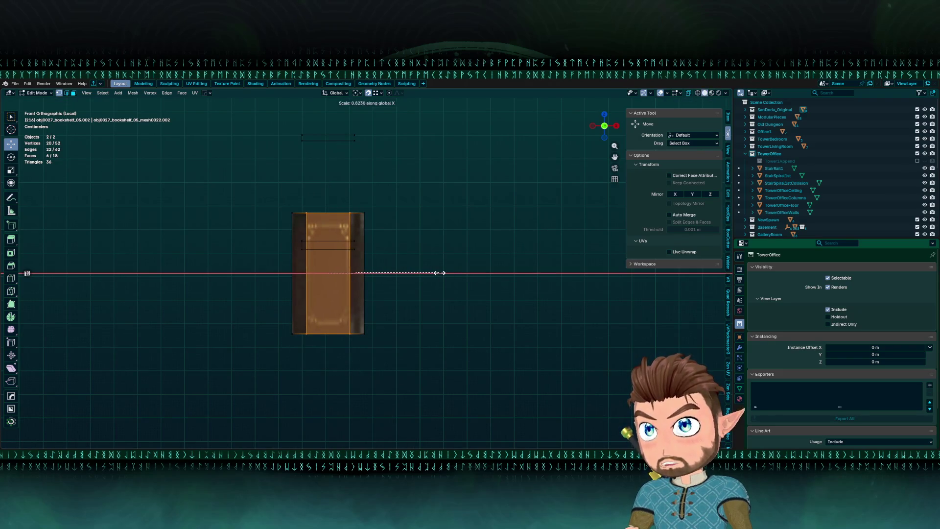
left_click(441, 273)
Select one shelf face and duplicate it in place.
mouse_move(334, 258)
left_mouse_down()
mouse_move(394, 190)
mouse_move(414, 245)
left_mouse_up()
left_click(413, 245)
scroll(414, 245, "up", 5)
key("shift+d")
right_click(417, 255)
Move the copied face along X to the right edge and flip its normals.
key("g")
key("x")
left_click(479, 310)
key("alt+n")
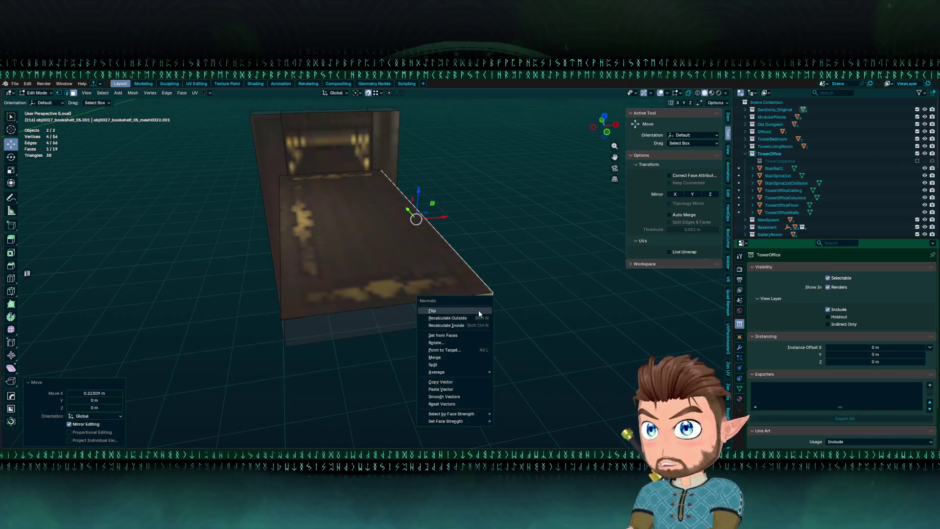
left_click(478, 310)
left_click(409, 307)
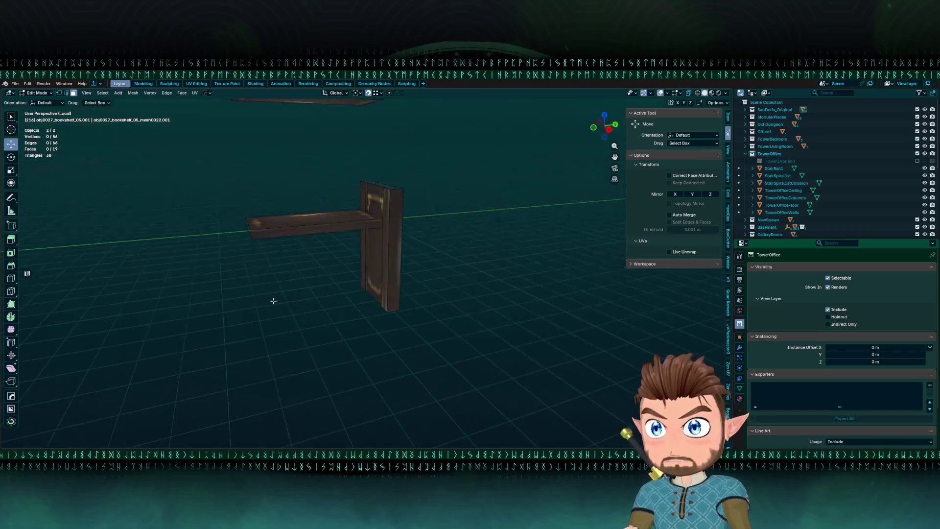
Delete the three top shelf faces.
mouse_move(390, 246)
left_mouse_down()
mouse_move(363, 243)
mouse_move(385, 275)
left_mouse_up()
left_click_drag(316, 180, 465, 240)
key("alt+z")
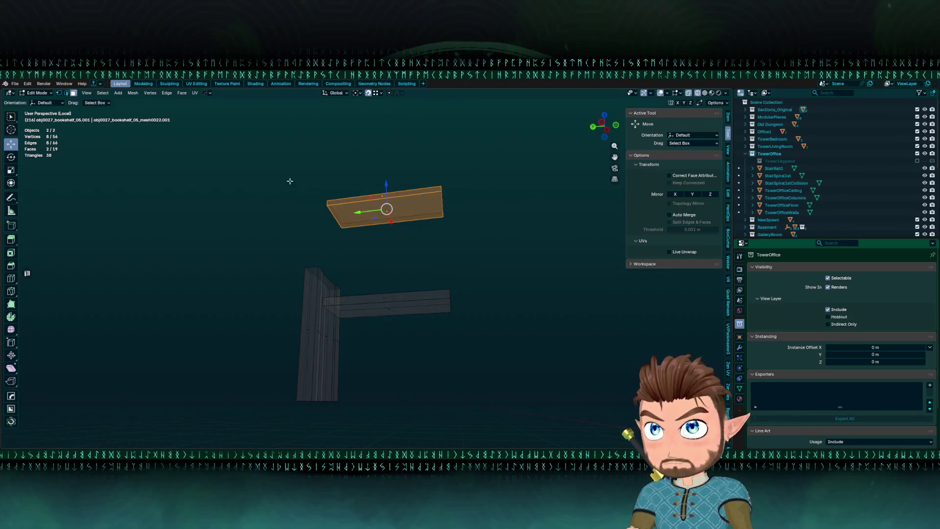
key("x")
left_click(449, 220)
Lower the remaining shelf board 0.3586 m along Z.
mouse_move(374, 295)
left_mouse_down()
mouse_move(378, 317)
mouse_move(362, 237)
left_mouse_up()
left_click_drag(363, 237, 416, 314)
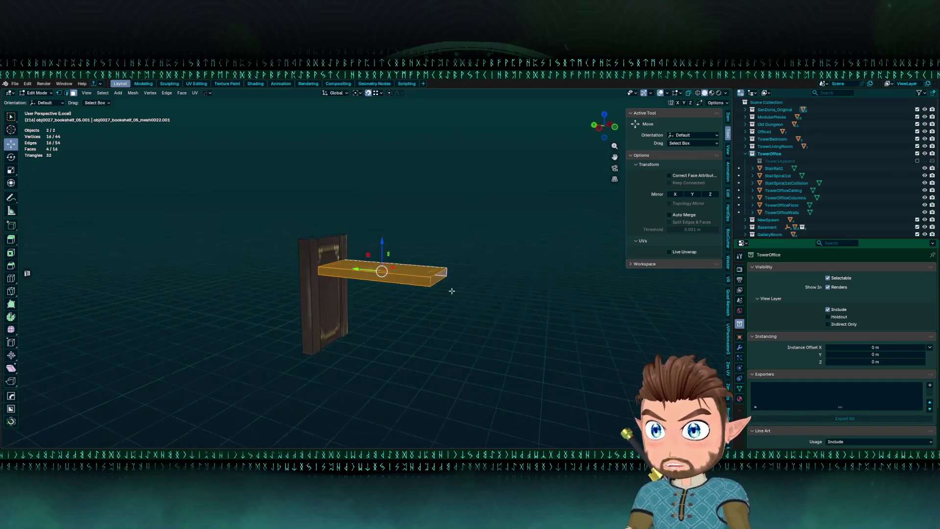
key("KP_1")
key("g")
key("z")
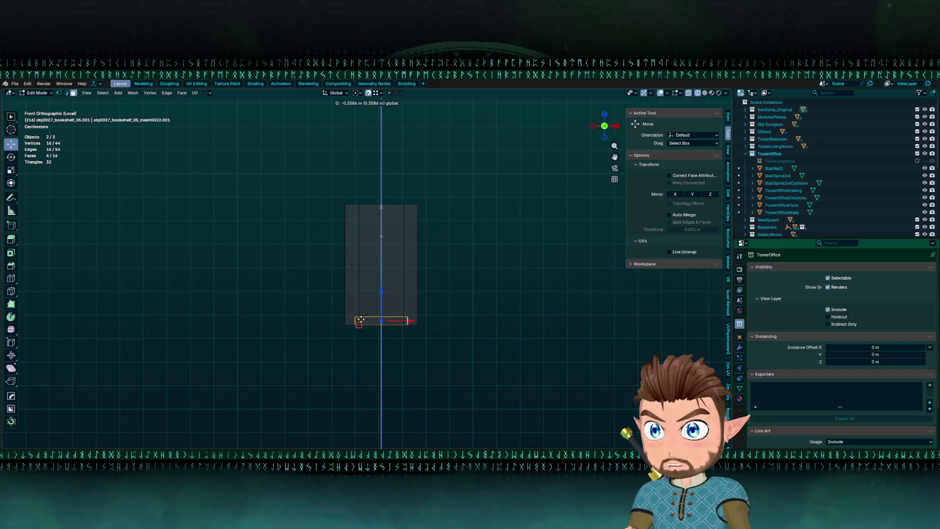
left_click(352, 327)
Fine-tune the shelf outline's height with small vertical nudges, then leave Edit Mode.
left_click_drag(317, 298, 466, 367)
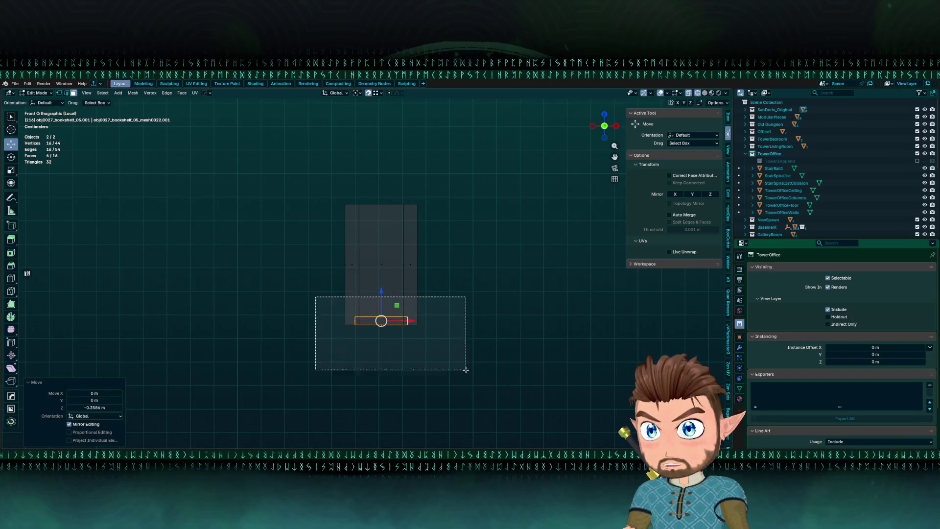
left_click_drag(289, 304, 405, 353)
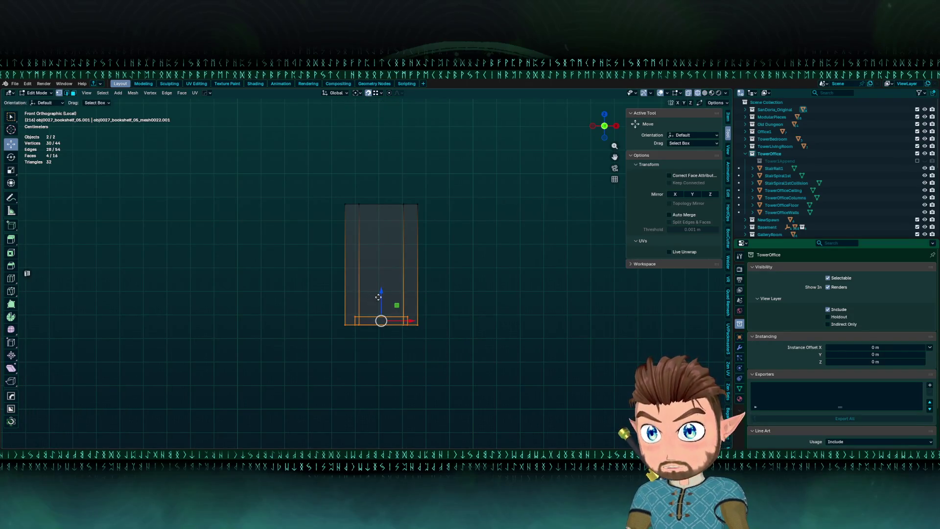
key("g")
key("z")
left_click(378, 295)
scroll(379, 294, "up", 5)
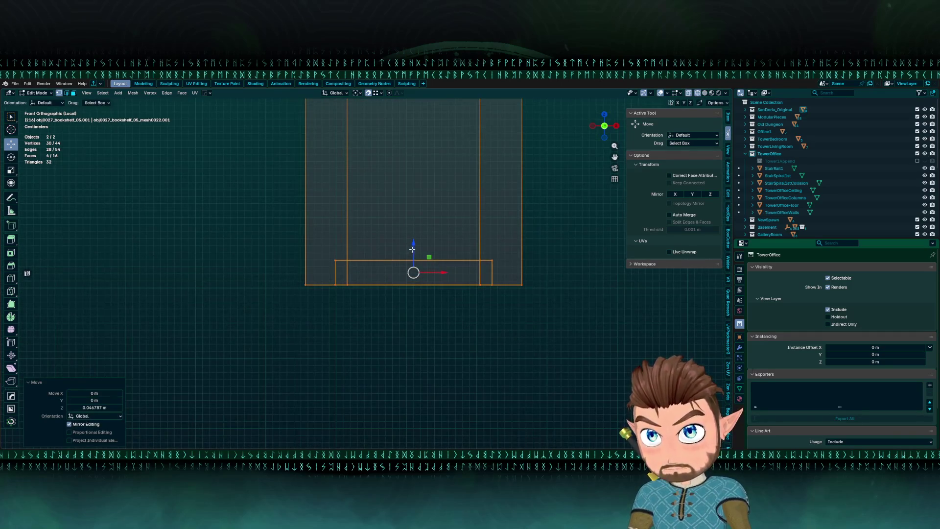
key("g")
key("z")
left_click(392, 252)
scroll(365, 273, "down", 8)
key("Tab")
key("Tab")
Separate the bottom board into its own object and set its origin to geometry.
key("l")
key("p")
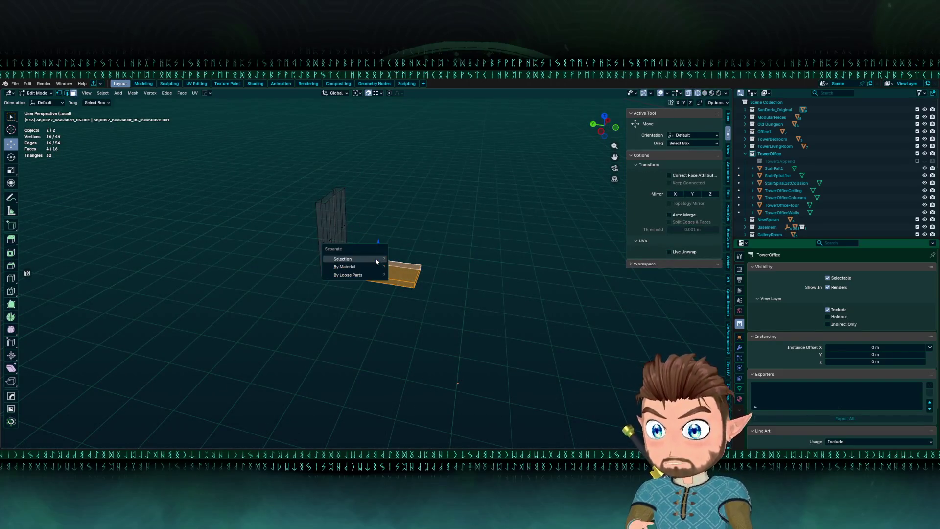
left_click(375, 260)
key("Tab")
key("shift+s")
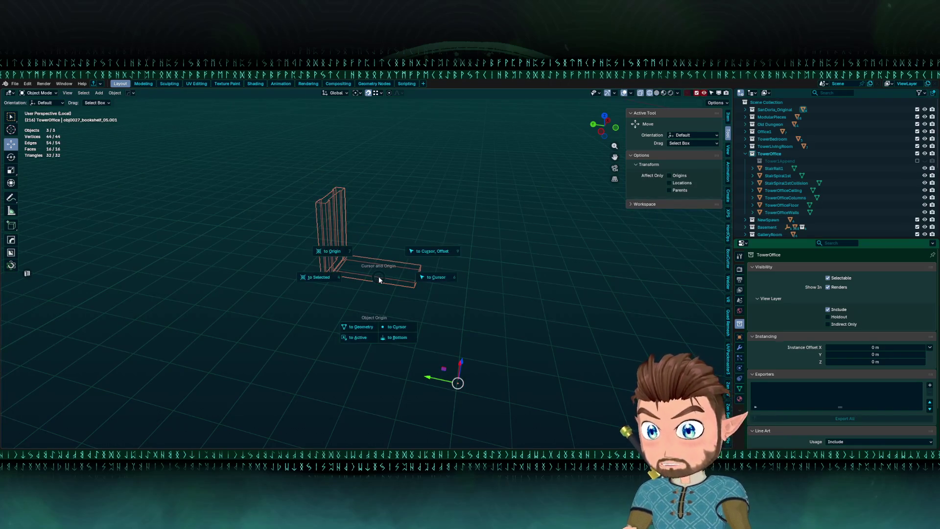
left_click(360, 327)
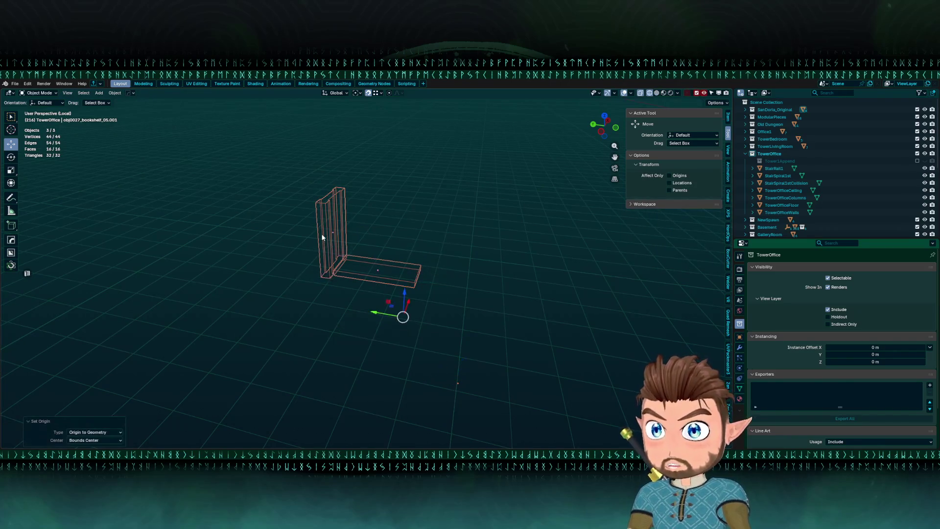
Select the side panel and board, then exit local view to show the whole room.
left_click(378, 270)
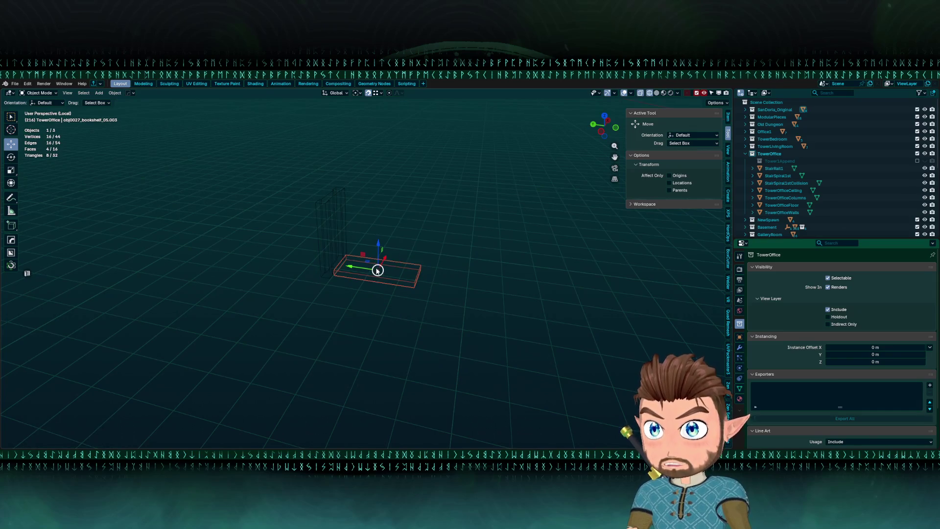
left_click(325, 235)
key("shift+z")
left_click_drag(335, 265, 272, 263)
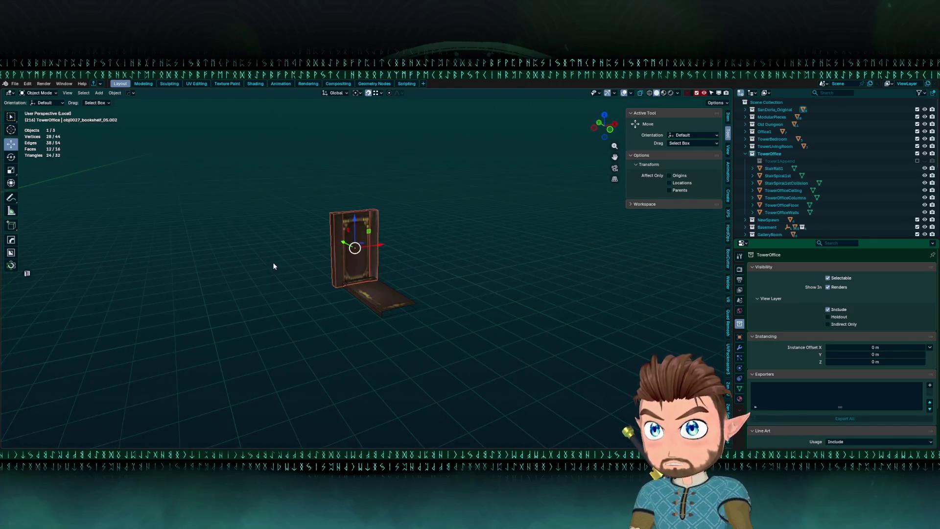
left_click(373, 315, "shift")
key("KP_Divide")
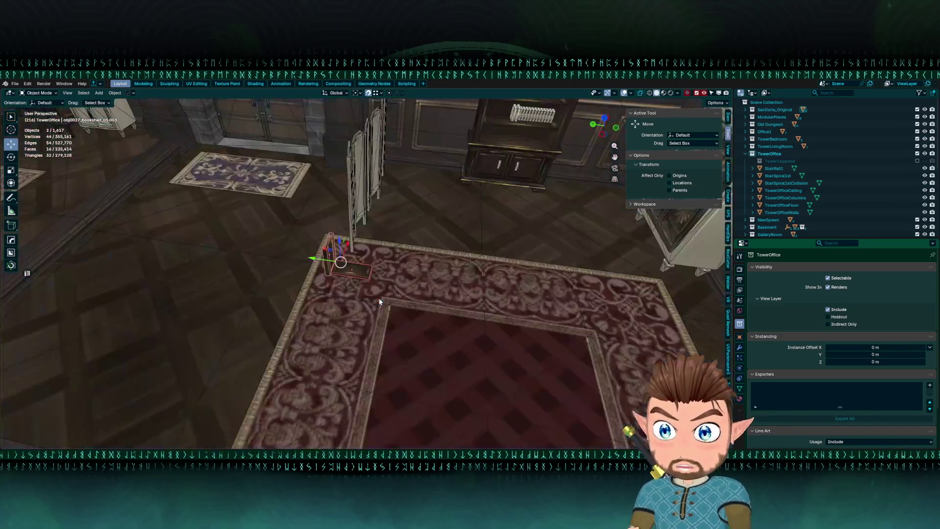
Slide the raised ladder pieces into the tower office area.
scroll(379, 301, "down", 15)
mouse_move(422, 268)
left_mouse_down()
mouse_move(332, 322)
mouse_move(343, 304)
mouse_move(372, 298)
mouse_move(395, 280)
mouse_move(395, 290)
mouse_move(382, 274)
mouse_move(400, 262)
mouse_move(405, 239)
left_mouse_up()
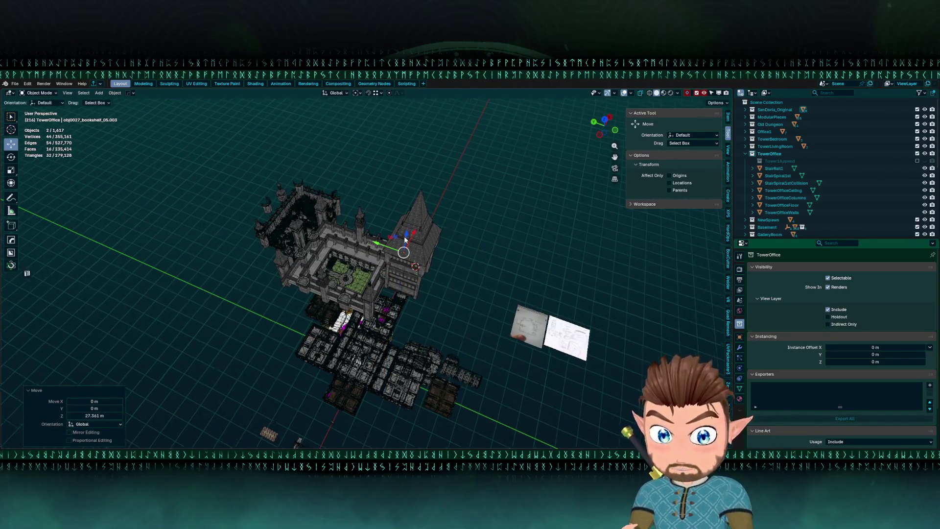
key("KP_Decimal")
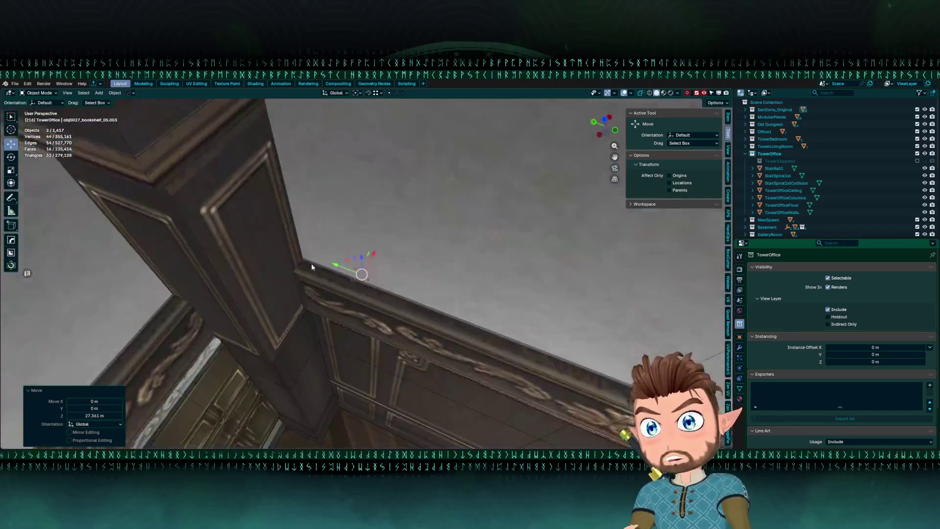
left_click_drag(311, 267, 288, 240)
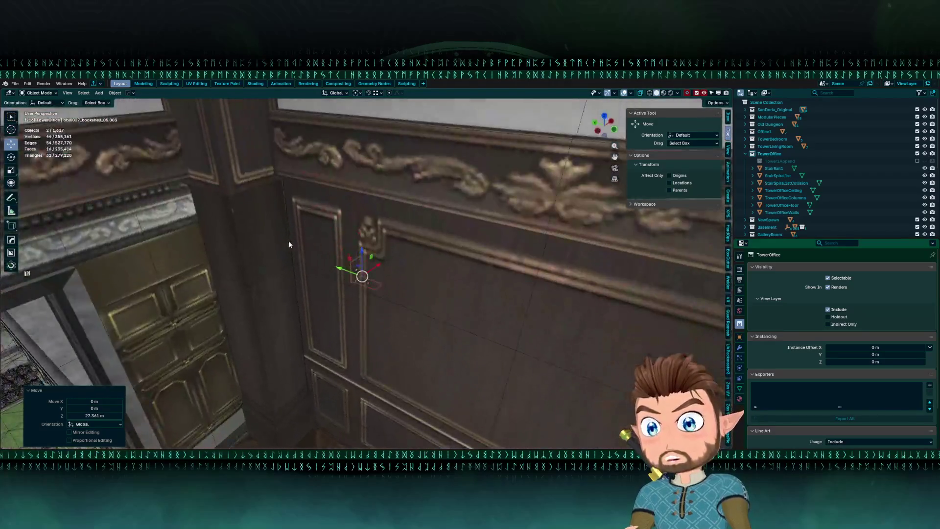
scroll(288, 239, "down", 5)
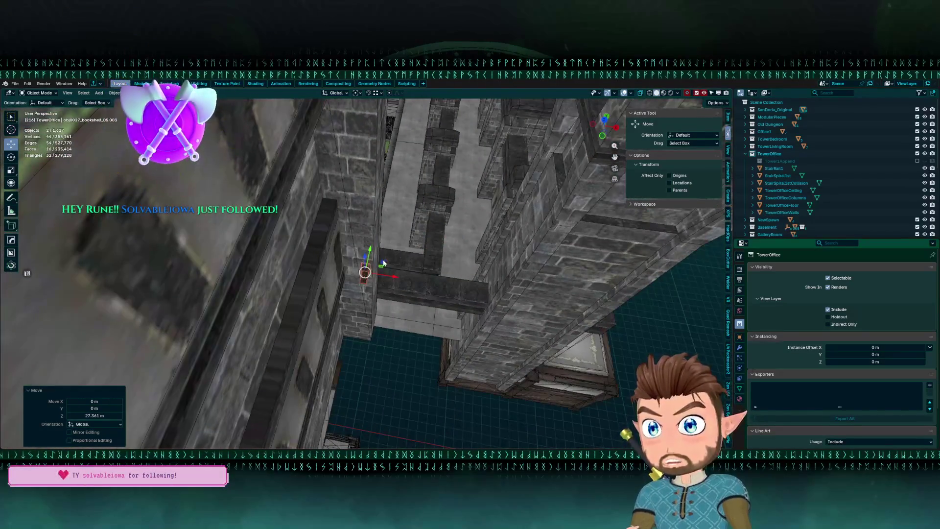
left_click_drag(361, 278, 265, 318)
key("KP_Decimal")
mouse_move(332, 214)
left_mouse_down()
mouse_move(307, 257)
mouse_move(313, 265)
mouse_move(331, 253)
mouse_move(326, 237)
mouse_move(346, 203)
left_mouse_up()
Place the ladder pieces against the office wall and set their height on the floor.
key("g")
key("shift+z")
left_click(336, 269)
key("g")
key("z")
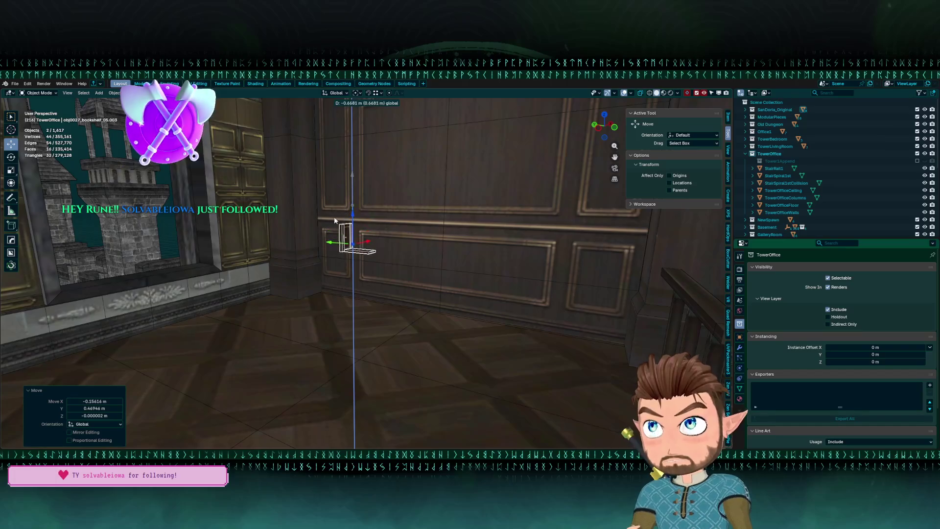
left_click(358, 196)
Deselect everything and save GuildHall.blend.
key("alt+a")
mouse_move(245, 177)
left_mouse_down()
mouse_move(163, 157)
mouse_move(251, 229)
left_mouse_up()
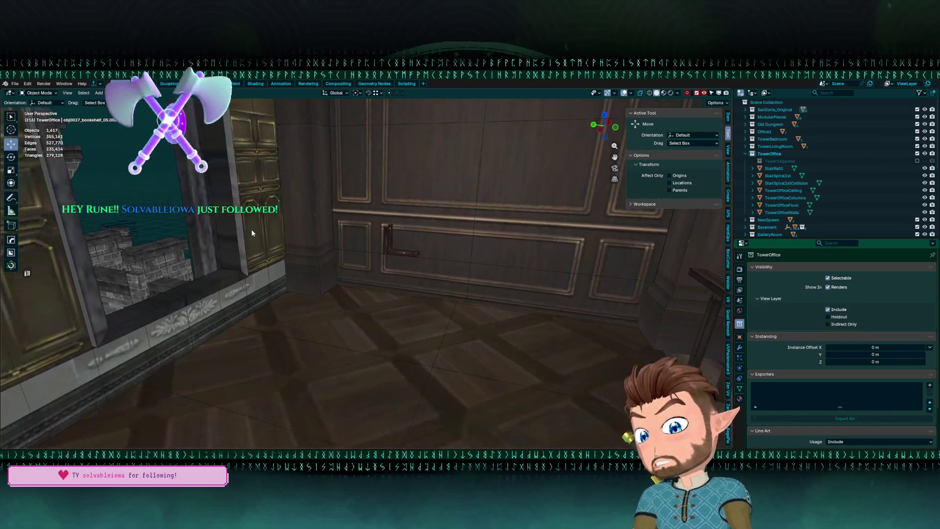
key("ctrl+s")
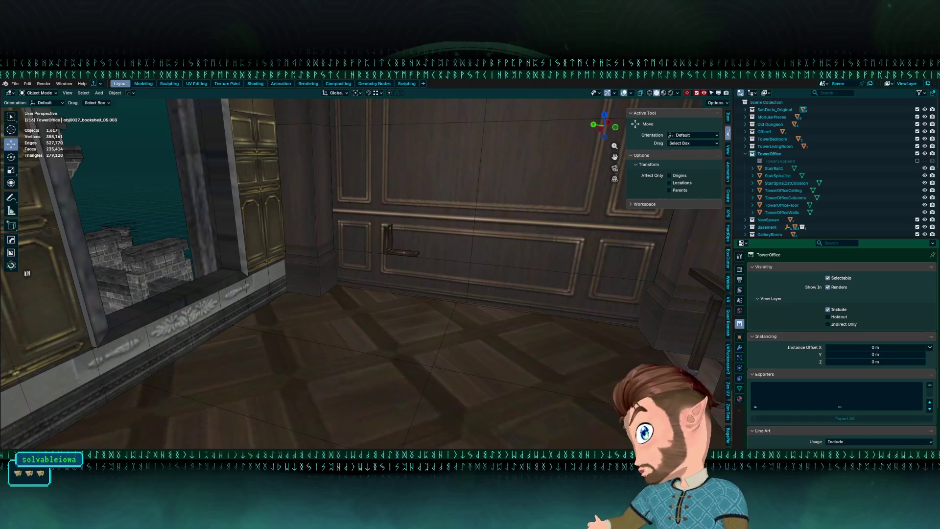
left_click_drag(372, 265, 339, 254)
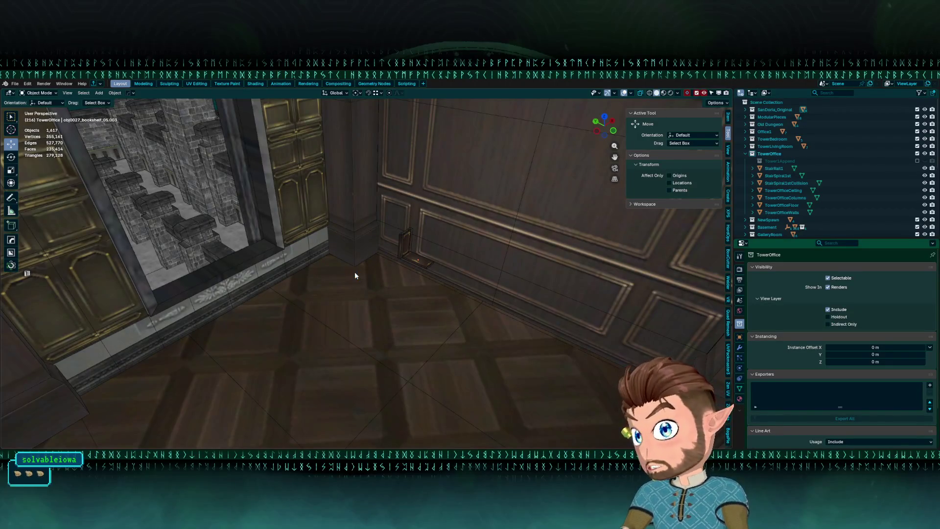
Save GuildHall.blend, then briefly search the outliner for 'sil' and clear it.
key("ctrl+s")
left_click_drag(354, 272, 348, 282)
mouse_move(152, 104)
left_mouse_down()
mouse_move(311, 256)
mouse_move(264, 231)
mouse_move(304, 230)
left_mouse_up()
left_click(835, 93)
type("silm")
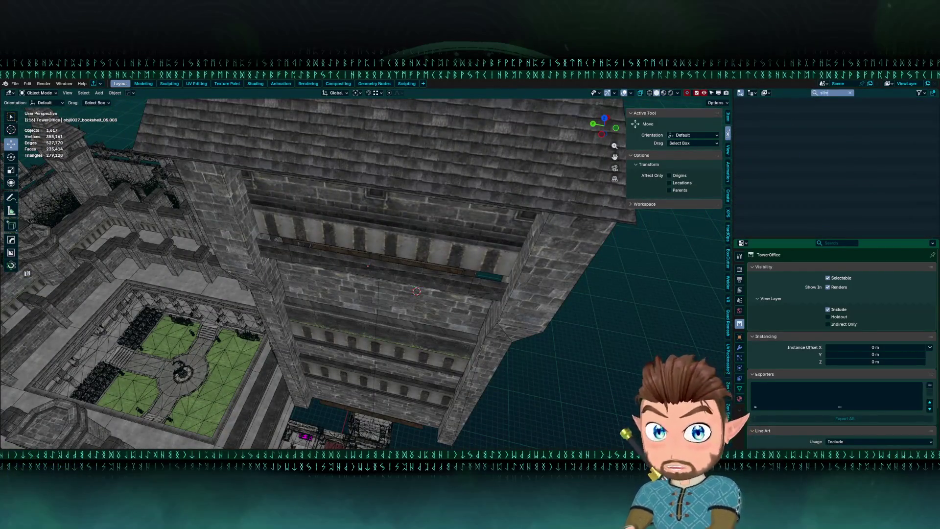
key("BackSpace")
key("BackSpace")
key("BackSpace")
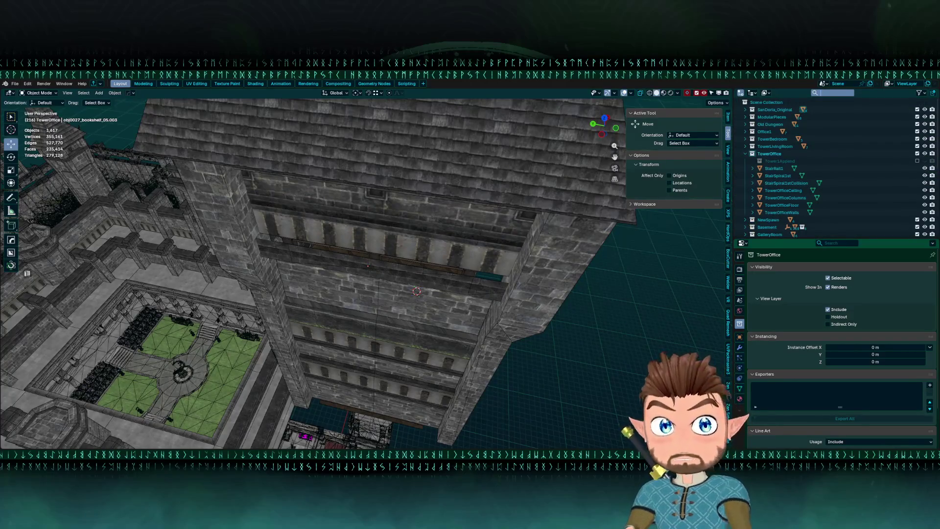
left_click(661, 314)
Import the ChiliGuy FBX model and raise it 39.215 m into the tower.
left_click(15, 83)
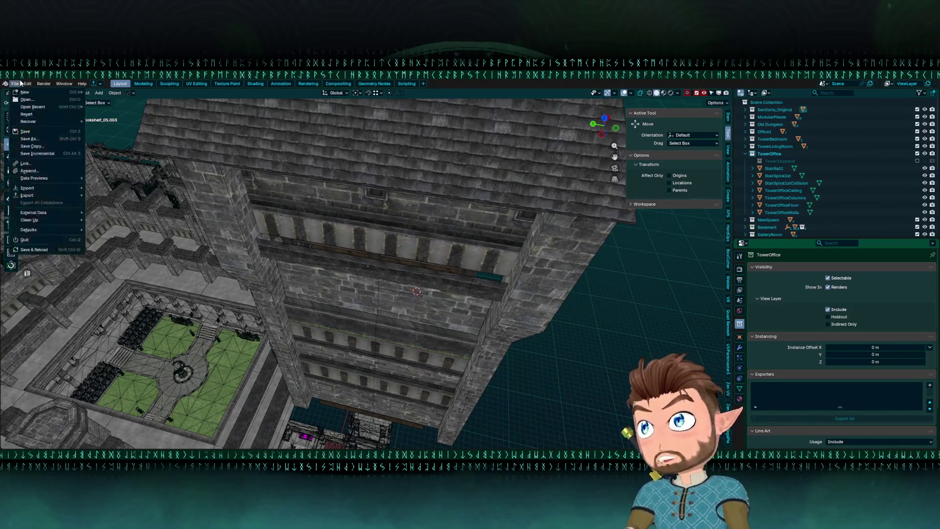
mouse_move(43, 188)
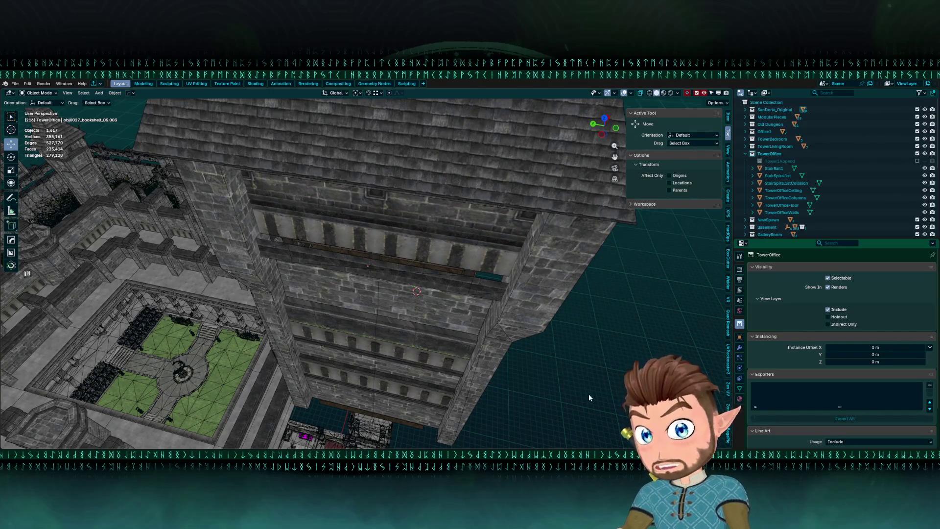
key("ctrl+v")
scroll(562, 380, "down", 10)
mouse_move(331, 340)
left_mouse_down()
mouse_move(363, 278)
mouse_move(371, 281)
mouse_move(363, 246)
left_mouse_up()
key("KP_Decimal")
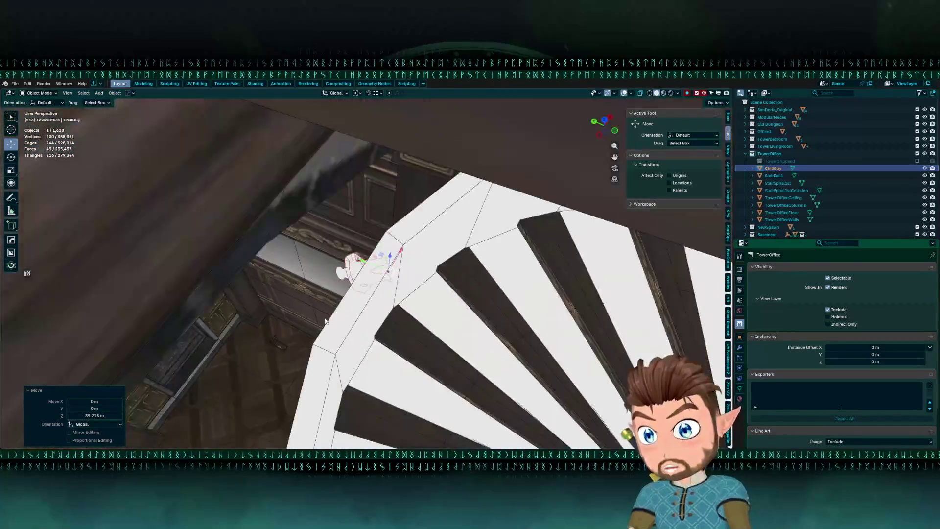
Drop ChiliGuy into the office room and frame it close up.
scroll(363, 253, "down", 5)
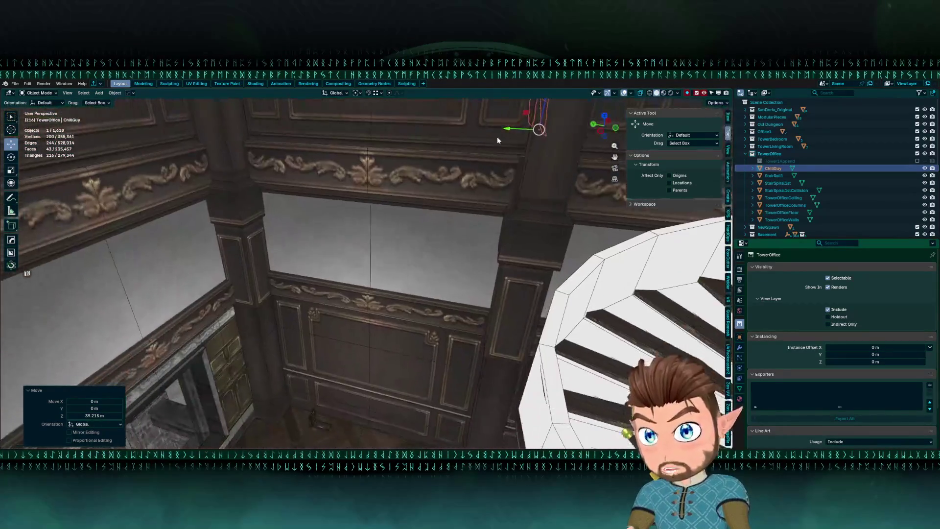
scroll(510, 205, "down", 8)
key("g")
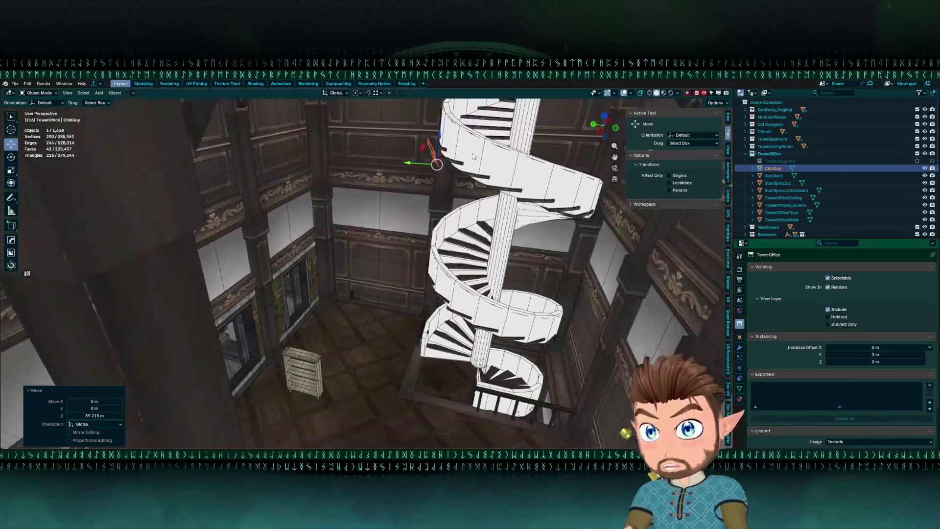
left_click(375, 306)
key("KP_Decimal")
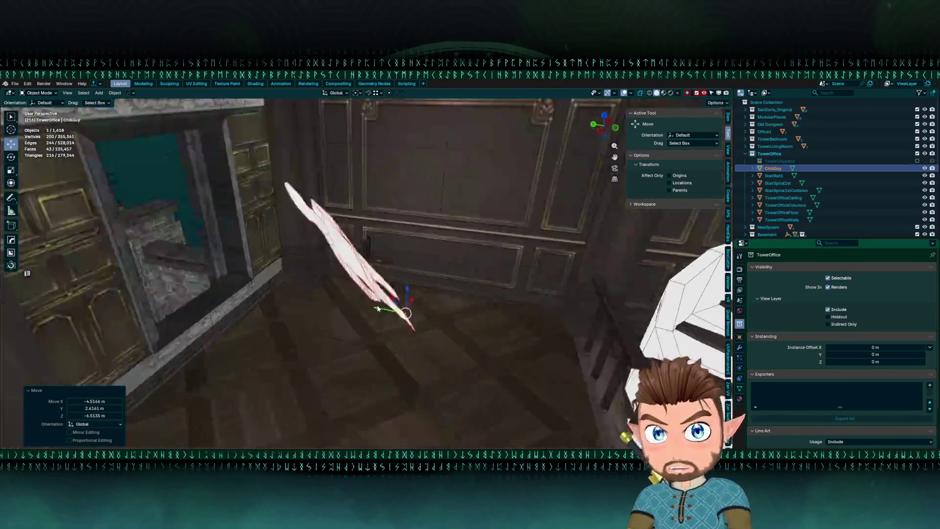
scroll(345, 245, "down", 6)
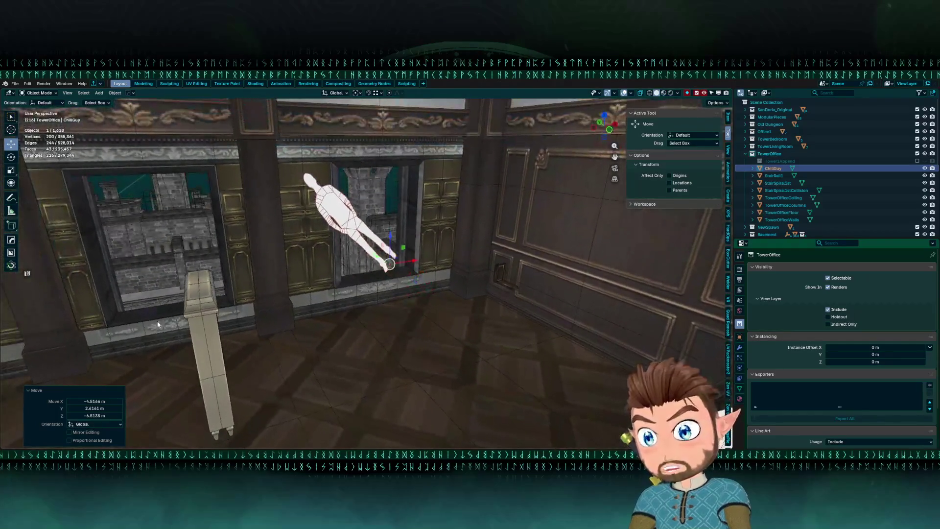
Zero the 3D cursor's X, Y and Z rotation, then select the Rotate tool in front view.
left_click(729, 149)
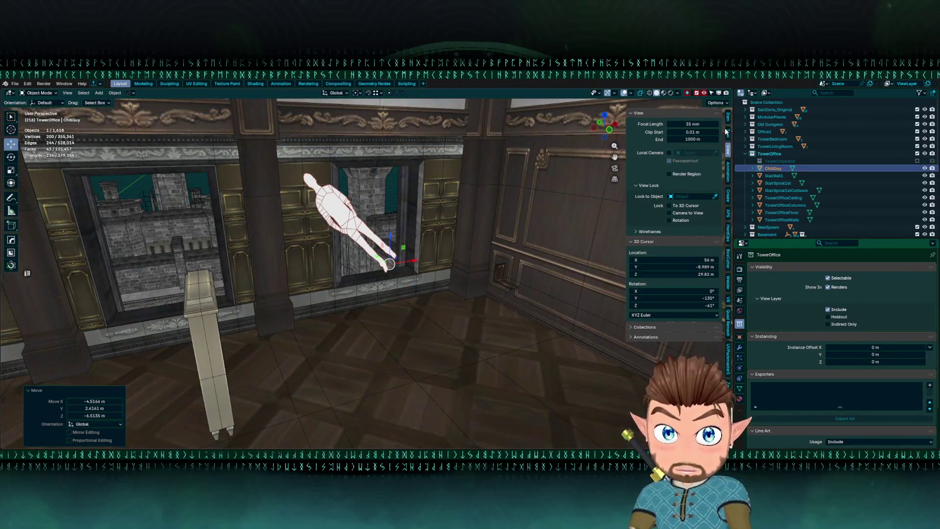
left_click_drag(662, 291, 661, 305)
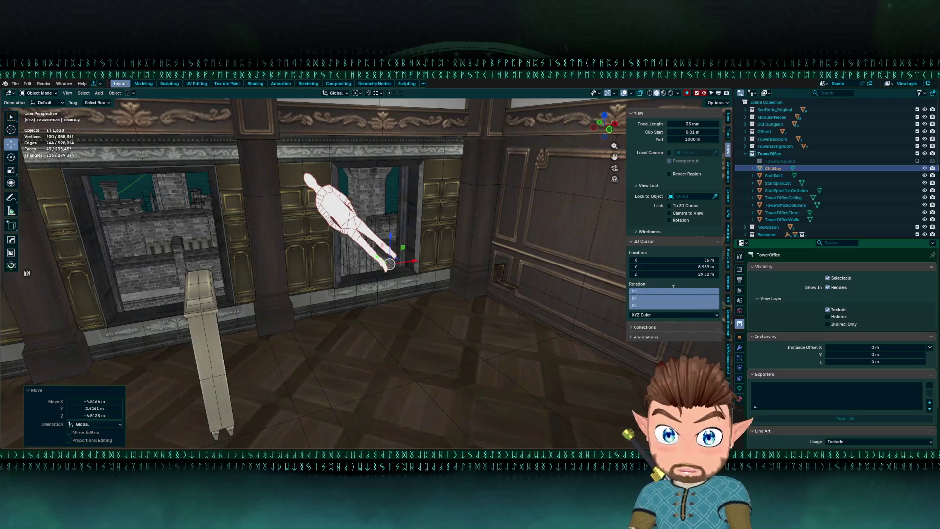
type("0")
key("Return")
key("KP_6")
key("KP_6")
key("KP_6")
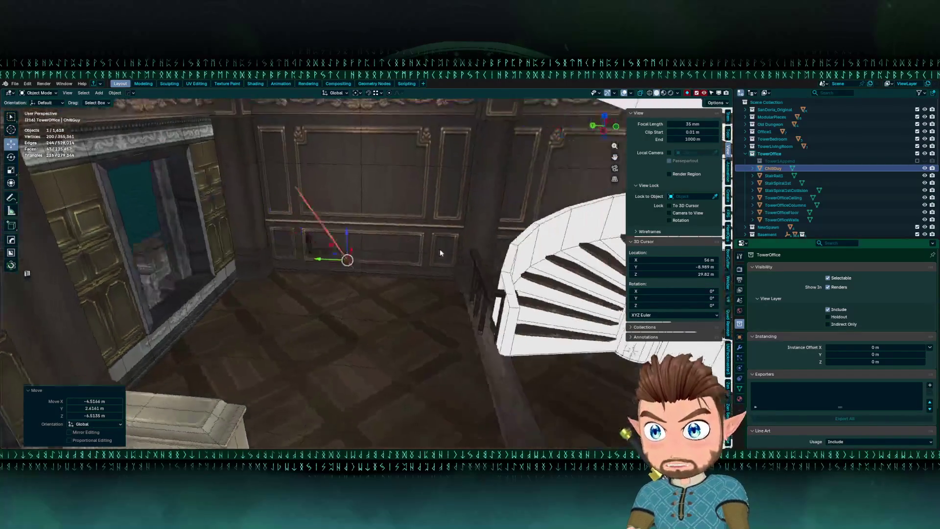
left_click(11, 157)
key("KP_1")
Tilt ChillGuy upright, checking it from side and top views.
mouse_move(400, 258)
left_mouse_down()
mouse_move(411, 251)
mouse_move(345, 261)
left_mouse_up()
key("shift+z")
key("ctrl+KP_3")
key("KP_7")
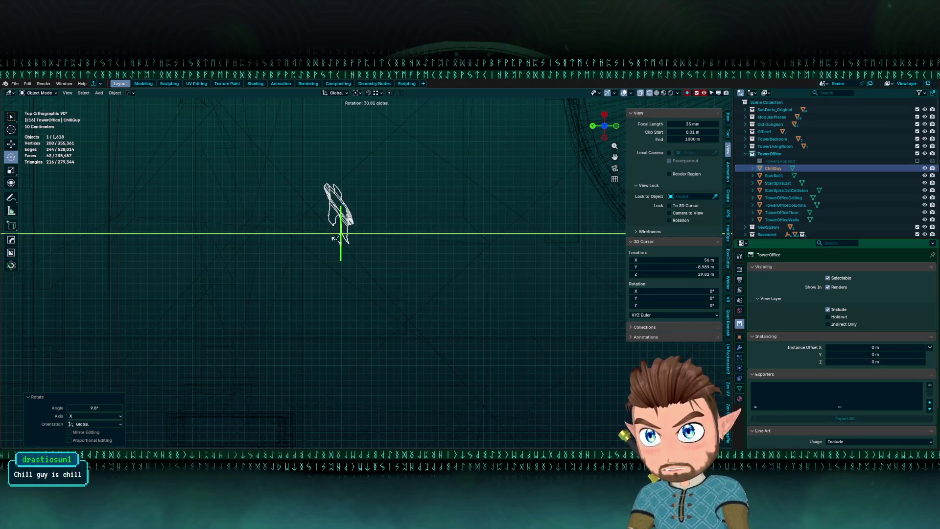
mouse_move(15, 414)
left_mouse_down()
mouse_move(392, 336)
mouse_move(304, 105)
mouse_move(489, 122)
left_mouse_up()
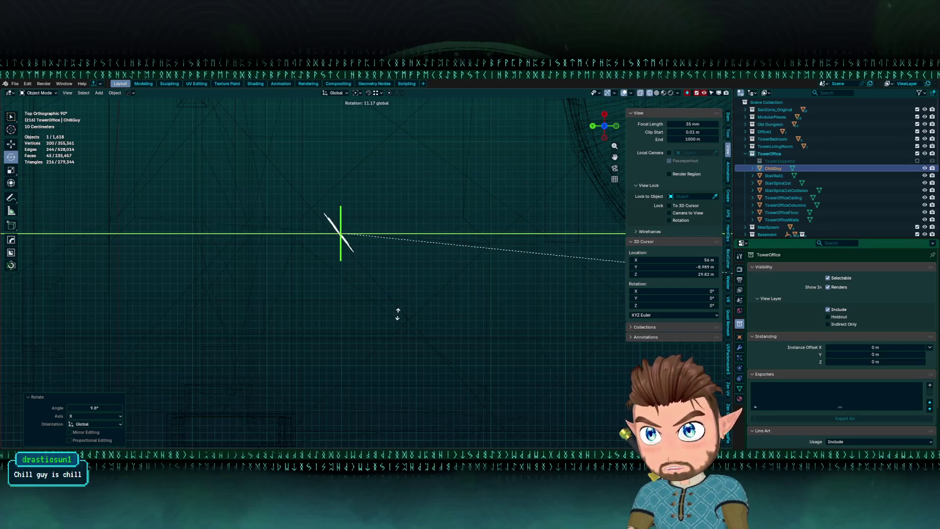
left_click_drag(395, 317, 394, 316)
left_click_drag(327, 208, 318, 196)
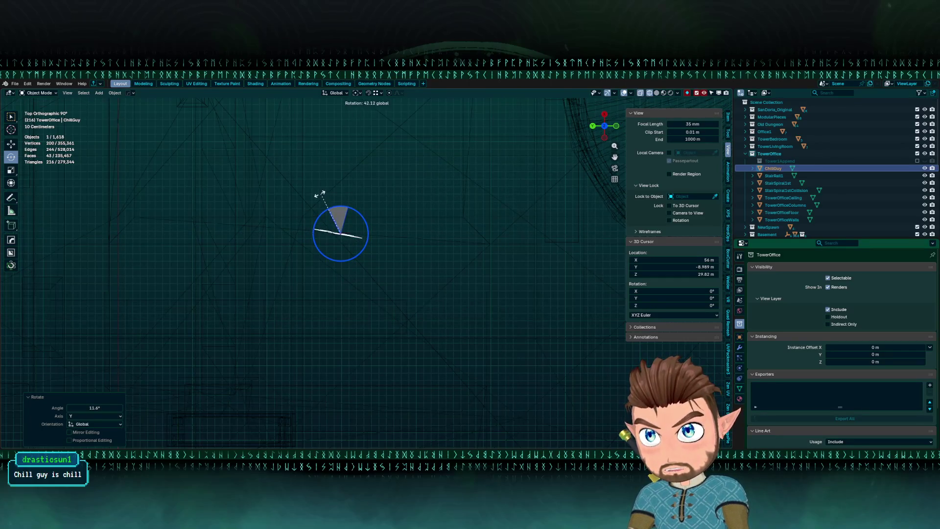
key("shift+z")
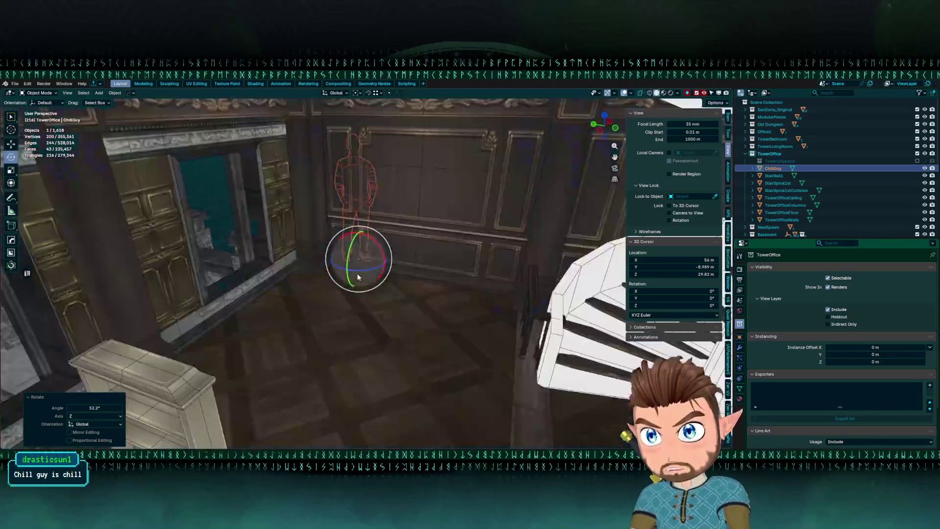
Turn ChillGuy 192° about global Z so it faces the room.
key("r")
key("r")
left_click(385, 266)
key("r")
key("z")
key("Escape")
key("r")
key("z")
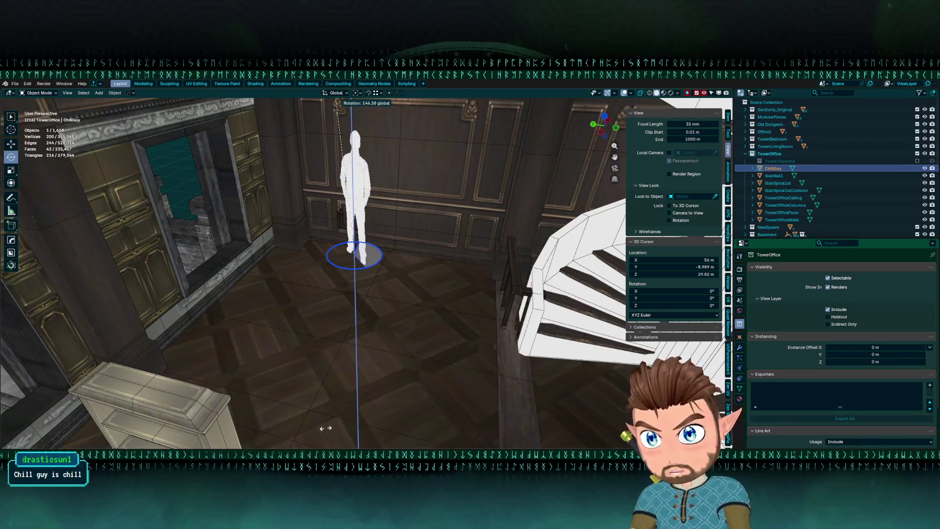
left_click(84, 131)
Lower ChillGuy onto the office floor, shifting it 0.99864 m in X and −0.64957 m in Z.
left_click(11, 144)
left_click_drag(387, 258, 402, 364)
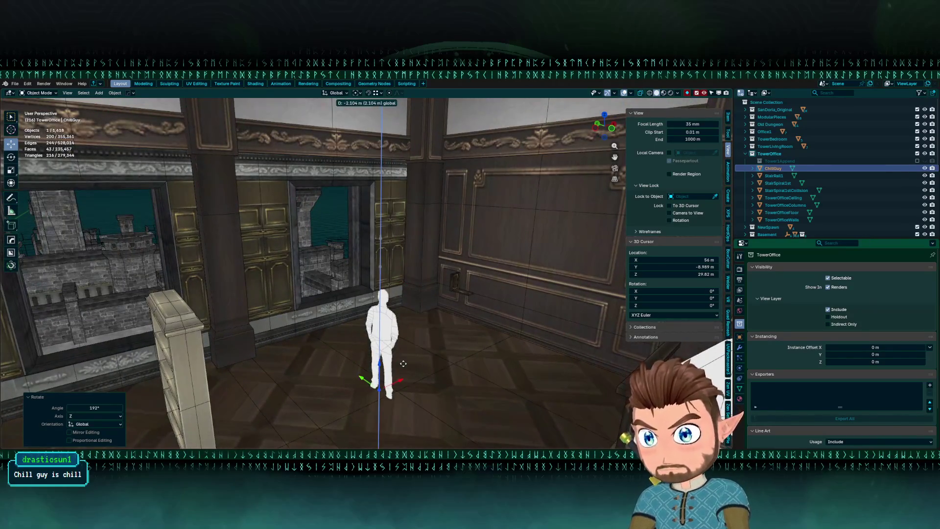
mouse_move(354, 284)
left_mouse_down()
mouse_move(377, 323)
mouse_move(433, 343)
mouse_move(441, 326)
mouse_move(438, 347)
mouse_move(448, 341)
left_mouse_up()
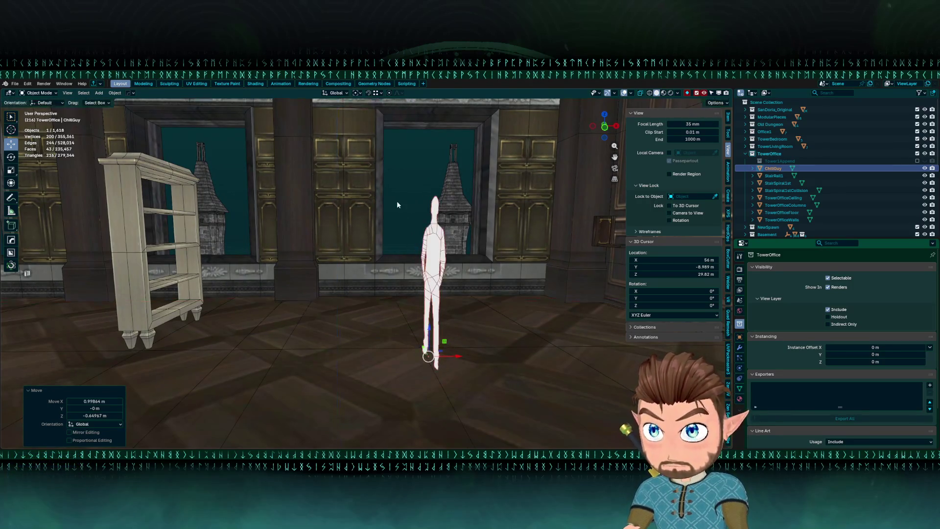
Move ChillGuy across the floor next to the small wall shelf.
left_click(399, 204)
left_click(383, 287)
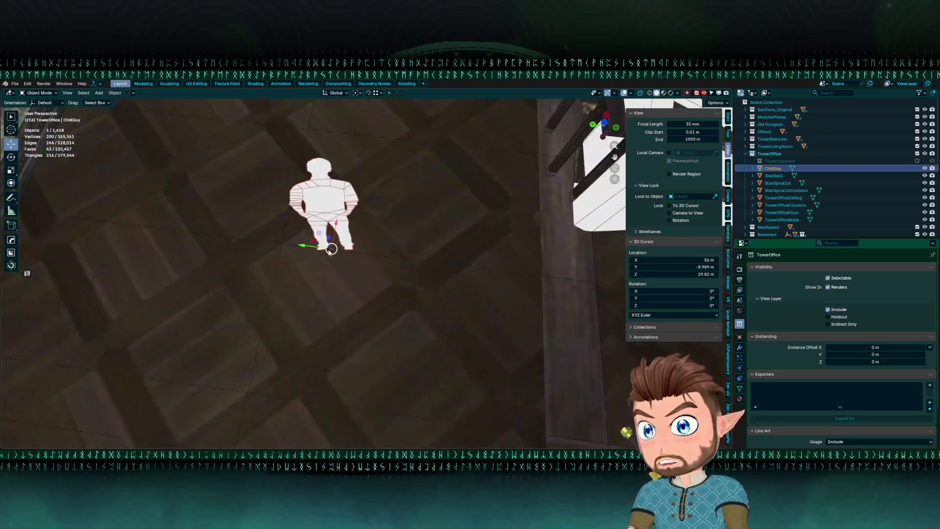
left_click_drag(372, 255, 403, 327)
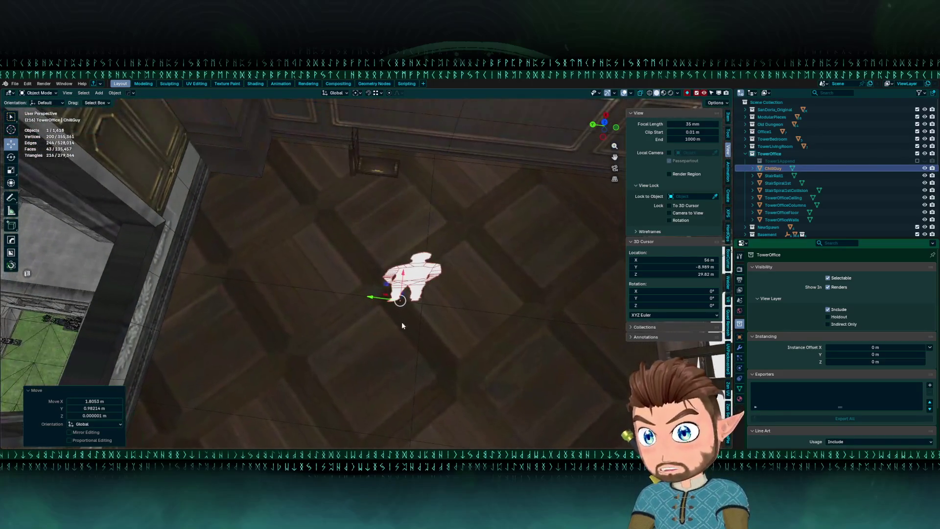
mouse_move(388, 285)
left_mouse_down()
mouse_move(342, 220)
mouse_move(319, 243)
left_mouse_up()
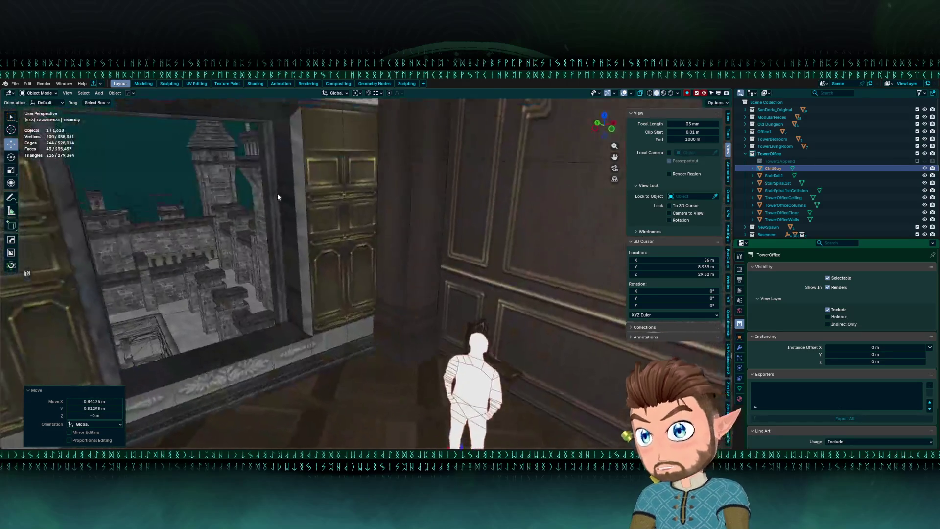
left_click(257, 234)
mouse_move(201, 219)
left_mouse_down()
mouse_move(244, 228)
mouse_move(450, 132)
mouse_move(409, 255)
mouse_move(368, 272)
left_mouse_up()
left_click(332, 286)
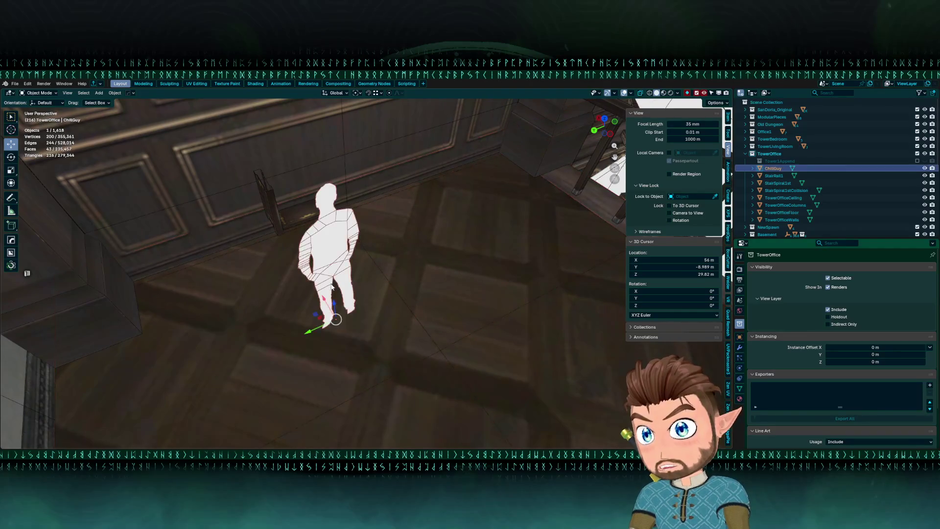
mouse_move(316, 316)
left_mouse_down()
mouse_move(361, 265)
mouse_move(378, 294)
mouse_move(365, 339)
mouse_move(130, 235)
left_mouse_up()
left_click(28, 201)
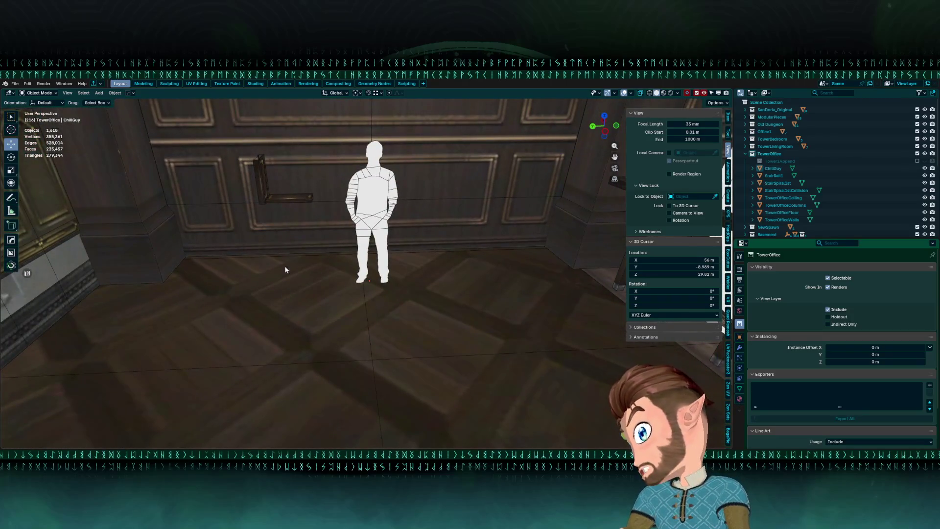
Frame the wall shelf board and side piece and compare their size with ChillGuy.
mouse_move(277, 254)
left_mouse_down()
mouse_move(345, 262)
mouse_move(377, 302)
mouse_move(349, 255)
left_mouse_up()
left_click(349, 256)
left_click(308, 239, "shift")
key("KP_Decimal")
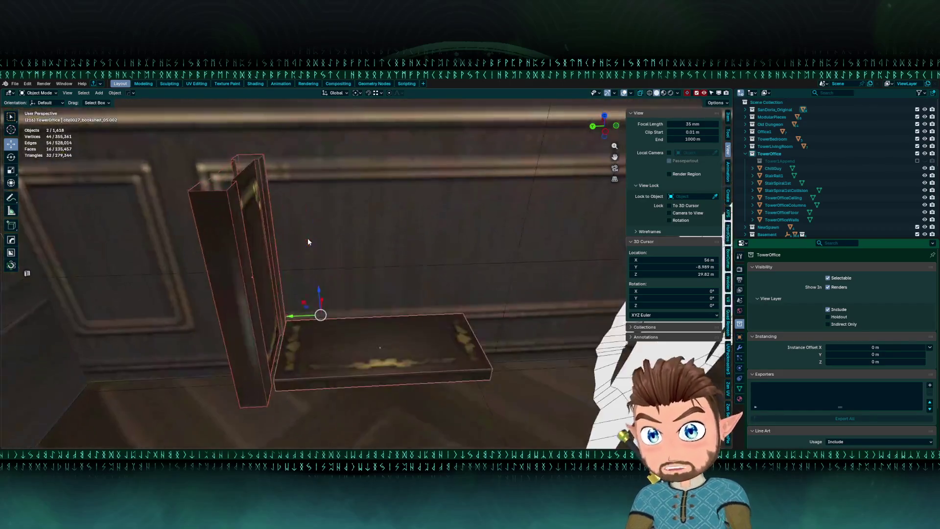
scroll(307, 241, "down", 5)
left_click(372, 222)
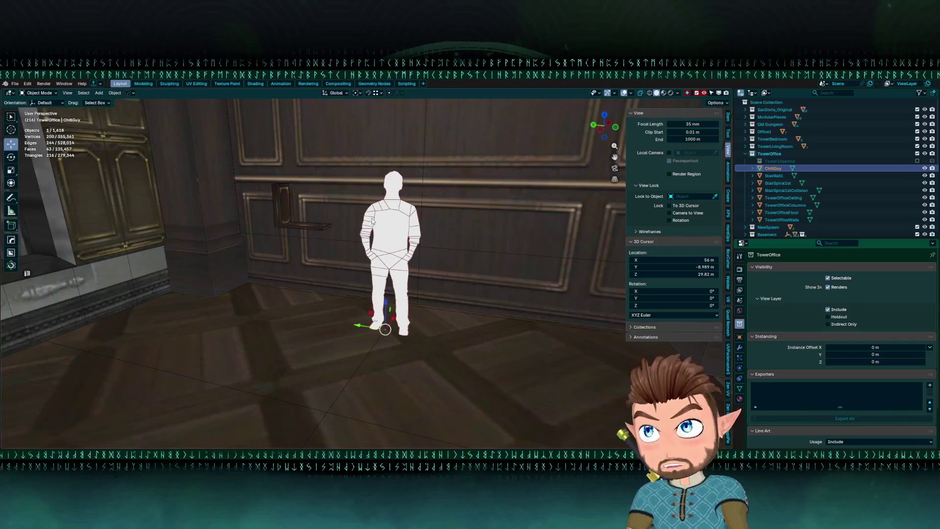
mouse_move(388, 250)
left_mouse_down()
mouse_move(356, 265)
mouse_move(357, 244)
mouse_move(446, 249)
mouse_move(410, 208)
mouse_move(388, 222)
left_mouse_up()
left_click(357, 244)
left_click(428, 244)
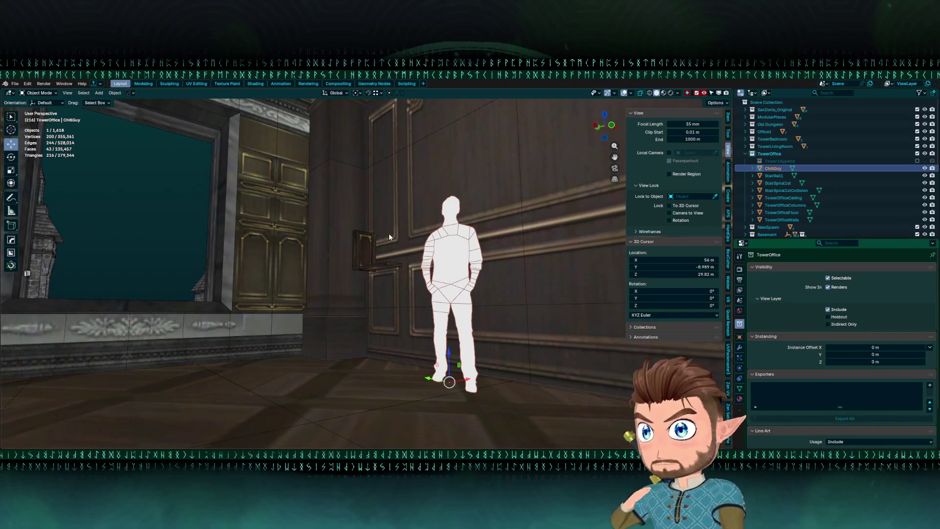
mouse_move(386, 234)
left_mouse_down()
mouse_move(372, 254)
mouse_move(326, 243)
left_mouse_up()
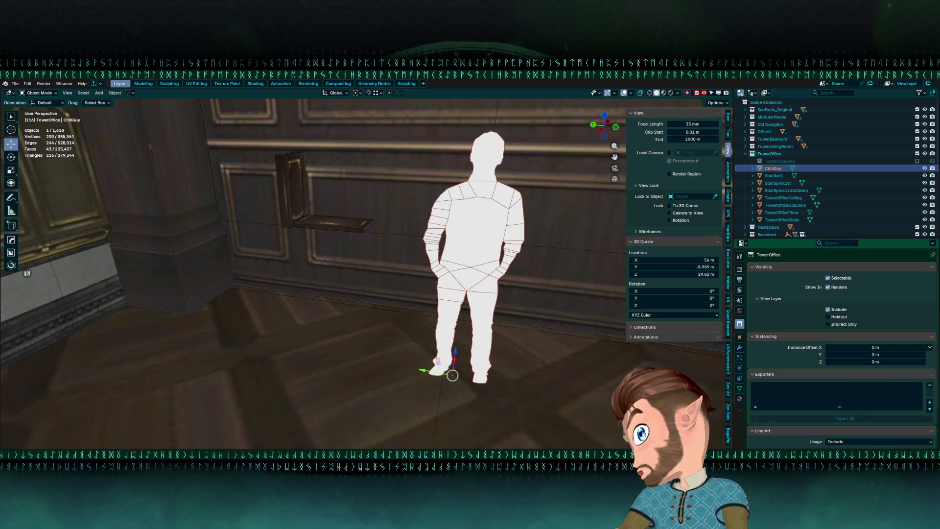
Select and frame the small wall shelf, then orbit to view it face-on.
left_click(342, 227)
key("KP_Decimal")
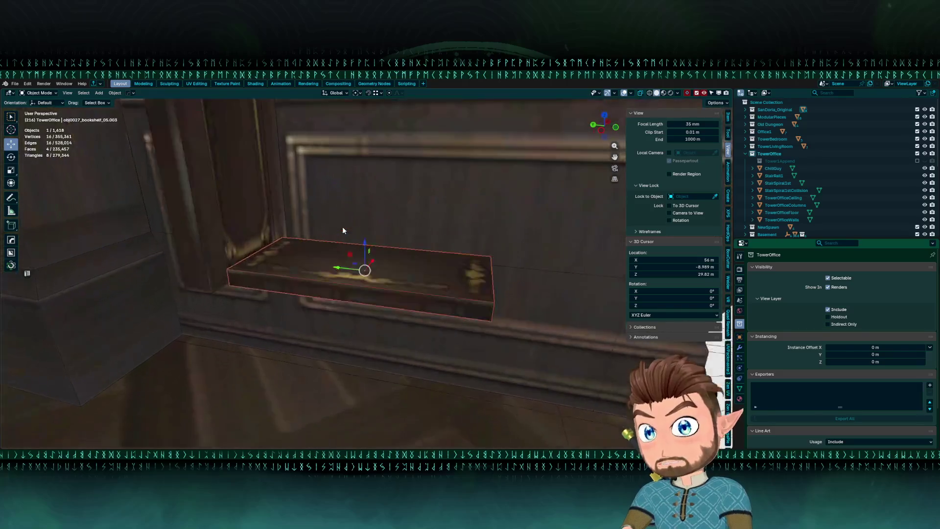
scroll(342, 226, "down", 6)
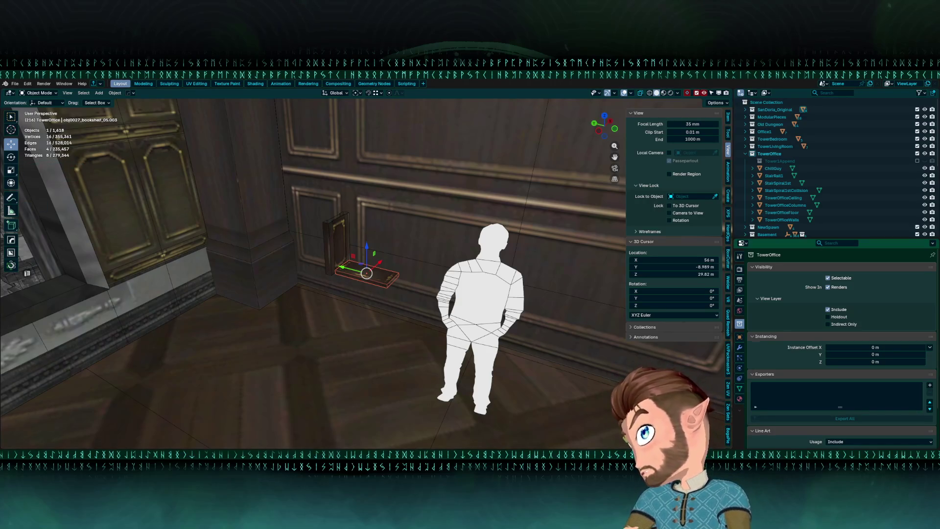
left_click_drag(295, 289, 318, 265)
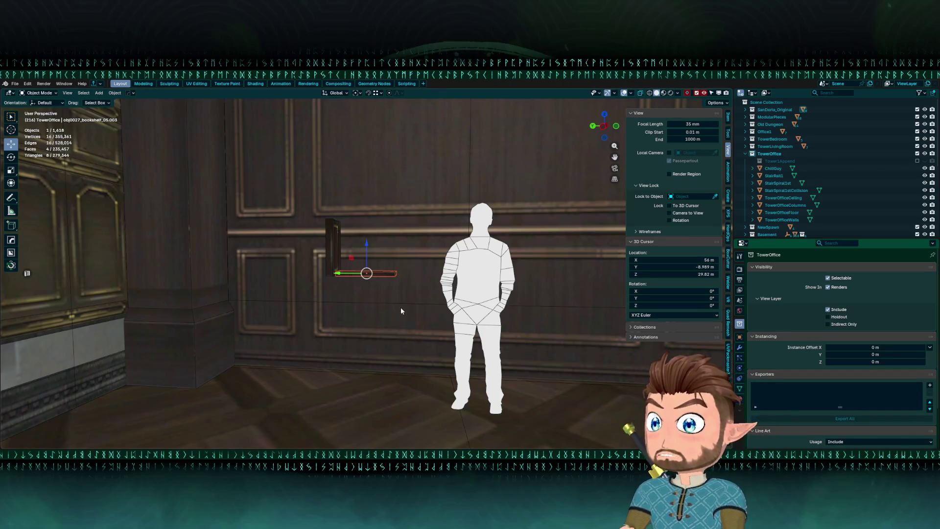
left_click_drag(399, 309, 372, 305)
Duplicate the wall shelf and raise the copy 0.3333 m along Z.
scroll(376, 255, "up", 3)
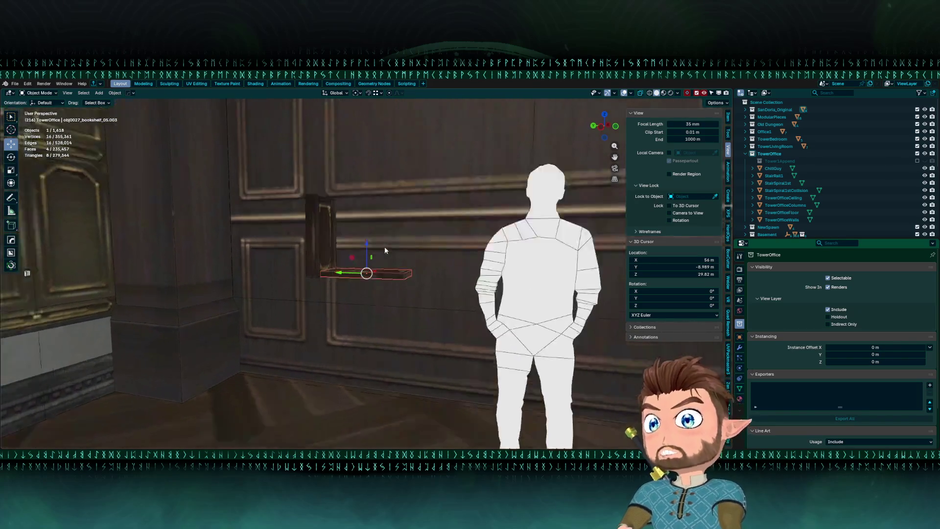
scroll(367, 274, "up", 2)
key("shift+d")
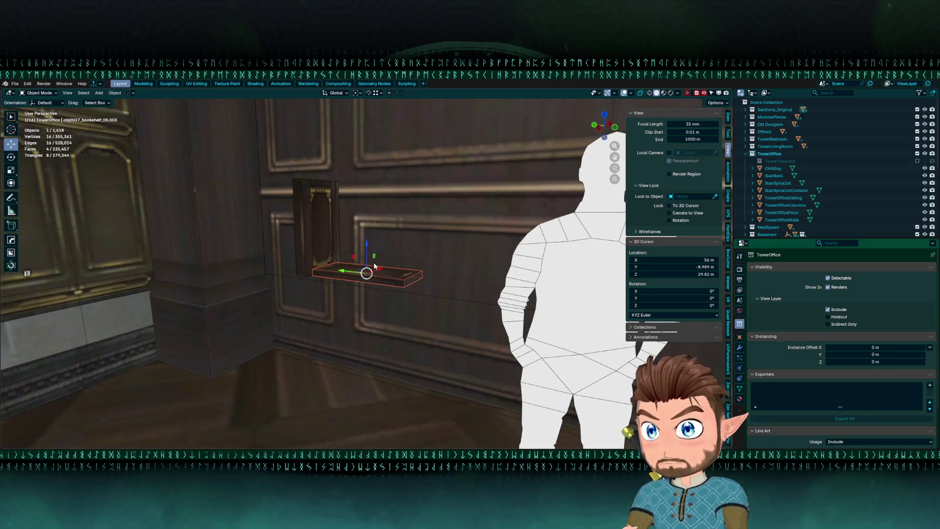
right_click(367, 274)
key("g")
key("z")
left_click(104, 424)
left_click(97, 414)
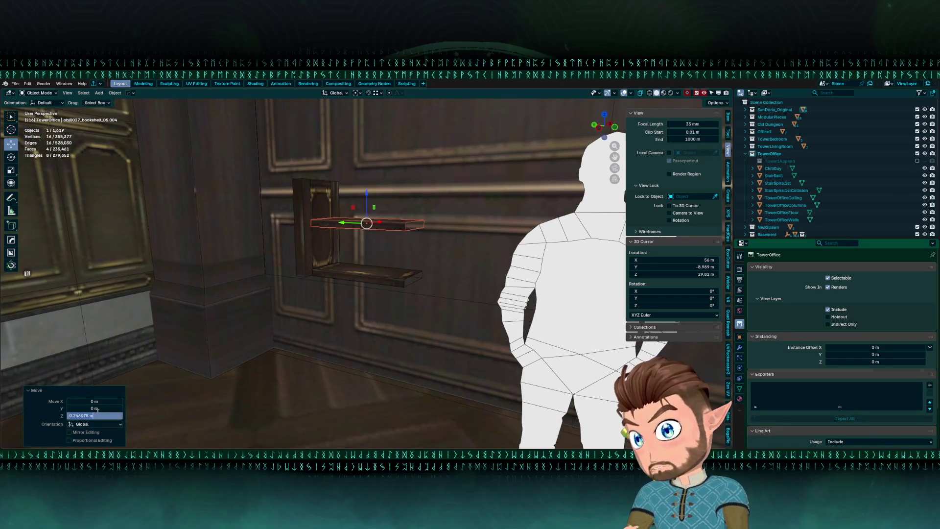
type("0.3333")
key("Return")
Scale both shelf boards to half width along X.
mouse_move(152, 329)
left_mouse_down()
mouse_move(156, 344)
mouse_move(197, 293)
mouse_move(239, 298)
mouse_move(152, 329)
mouse_move(162, 323)
left_mouse_up()
left_click(359, 287, "shift")
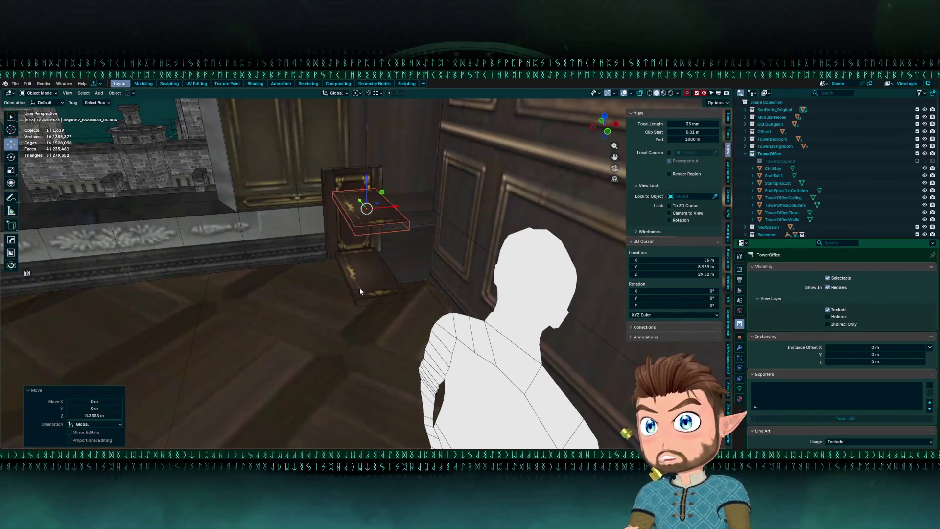
left_click_drag(360, 287, 392, 289)
key("s")
key("x")
key("Escape")
key("s")
key("x")
left_click(387, 301)
mouse_move(387, 301)
left_mouse_down()
mouse_move(372, 264)
mouse_move(343, 255)
mouse_move(319, 297)
mouse_move(401, 257)
left_mouse_up()
Narrow one shelf piece further along X.
left_click(342, 255)
key("s")
key("x")
left_click(406, 249)
mouse_move(284, 237)
left_mouse_down()
mouse_move(145, 130)
mouse_move(230, 225)
mouse_move(272, 201)
mouse_move(277, 182)
mouse_move(291, 238)
mouse_move(325, 225)
mouse_move(325, 254)
mouse_move(293, 265)
mouse_move(358, 285)
mouse_move(324, 300)
mouse_move(303, 349)
mouse_move(294, 349)
mouse_move(199, 266)
mouse_move(199, 239)
mouse_move(346, 259)
mouse_move(345, 278)
mouse_move(336, 230)
mouse_move(344, 232)
left_mouse_up()
Nudge the shelf's upright side piece into place, lowering it 0.041939 m along Z.
key("alt+a")
left_click(326, 256)
key("KP_Decimal")
left_click(358, 286)
left_click(199, 266)
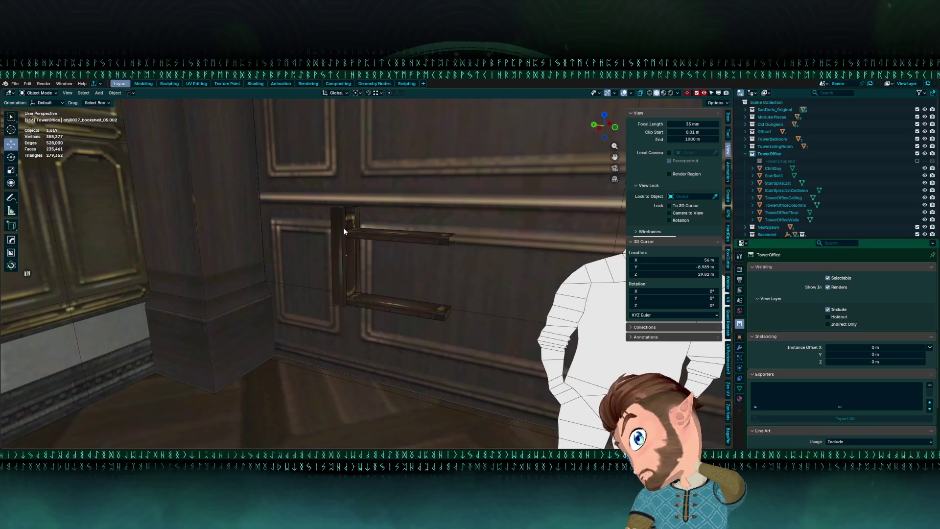
mouse_move(354, 248)
left_mouse_down()
mouse_move(393, 257)
mouse_move(351, 267)
mouse_move(325, 252)
mouse_move(329, 235)
mouse_move(314, 211)
left_mouse_up()
Raise the upright side piece's top edges by 0.165 m (0.33/2) in Edit Mode.
left_click(350, 267)
key("Tab")
key("alt+z")
mouse_move(306, 171)
left_mouse_down()
mouse_move(367, 214)
mouse_move(314, 205)
mouse_move(348, 215)
mouse_move(338, 247)
mouse_move(346, 211)
mouse_move(351, 230)
left_mouse_up()
key("alt+z")
mouse_move(350, 230)
left_mouse_down()
mouse_move(390, 220)
mouse_move(426, 235)
mouse_move(470, 258)
mouse_move(466, 285)
mouse_move(303, 247)
left_mouse_up()
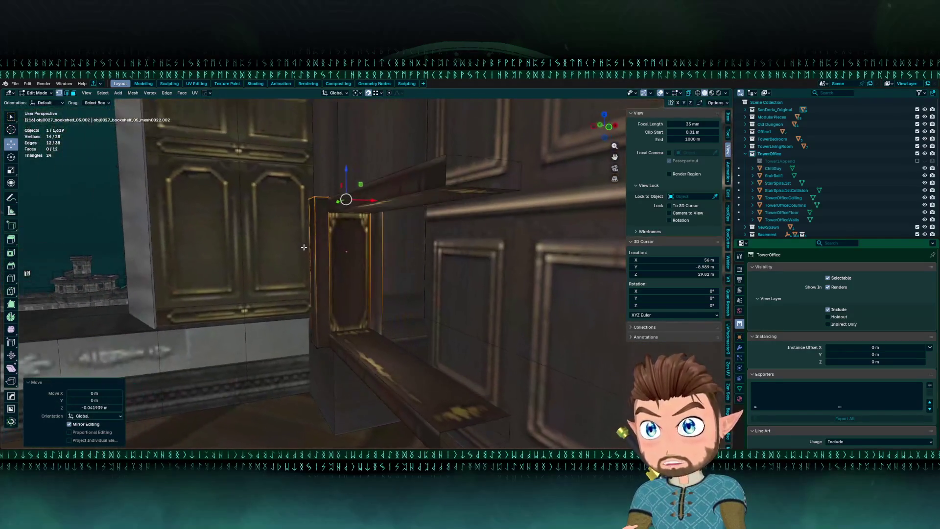
left_click_drag(358, 212, 375, 260)
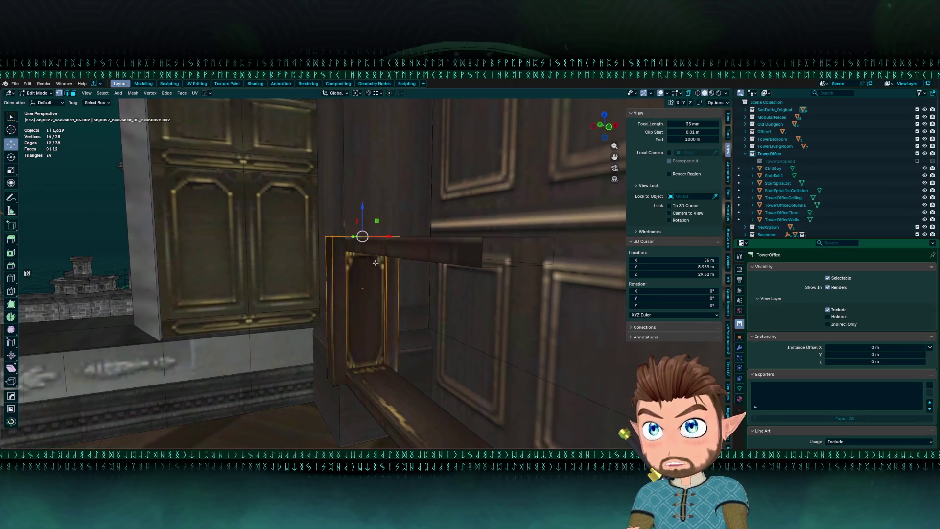
scroll(375, 263, "down", 2)
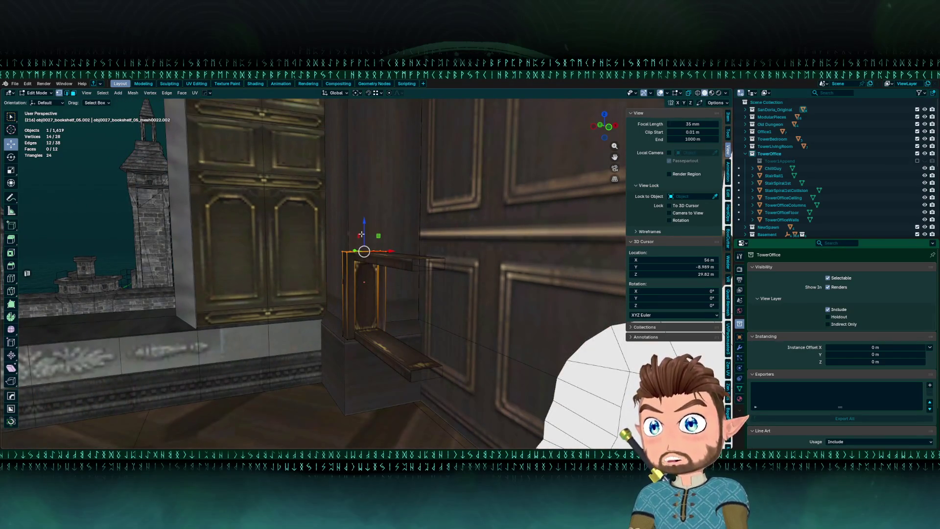
left_click_drag(361, 238, 361, 197)
left_click(95, 415)
type("0.33")
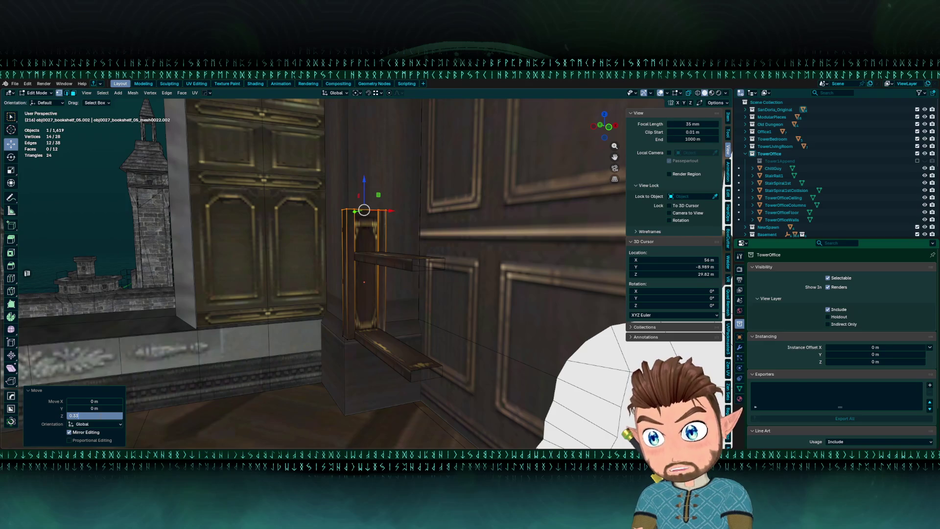
key("Return")
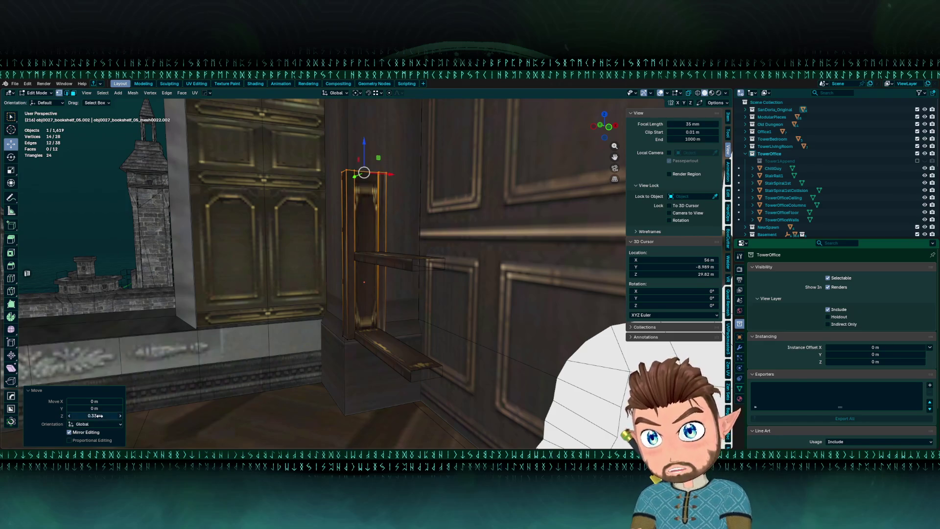
left_click(99, 415)
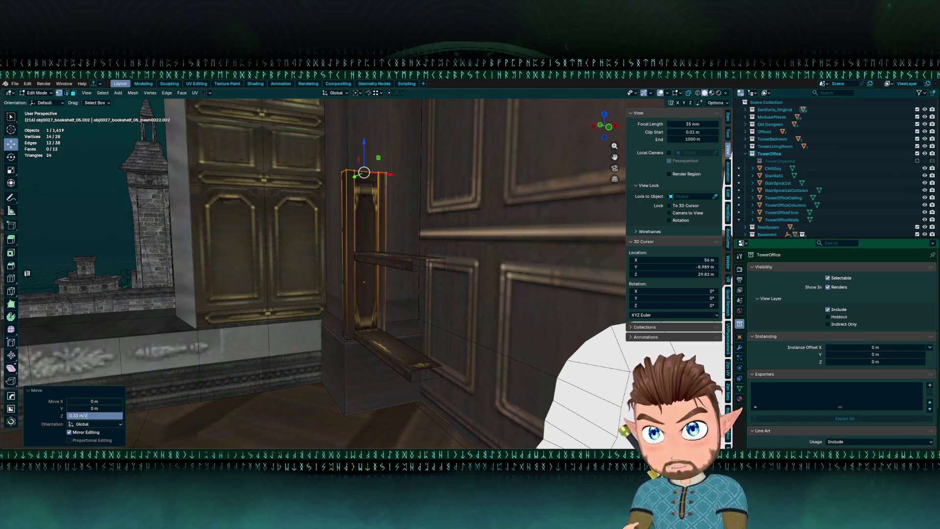
key("Return")
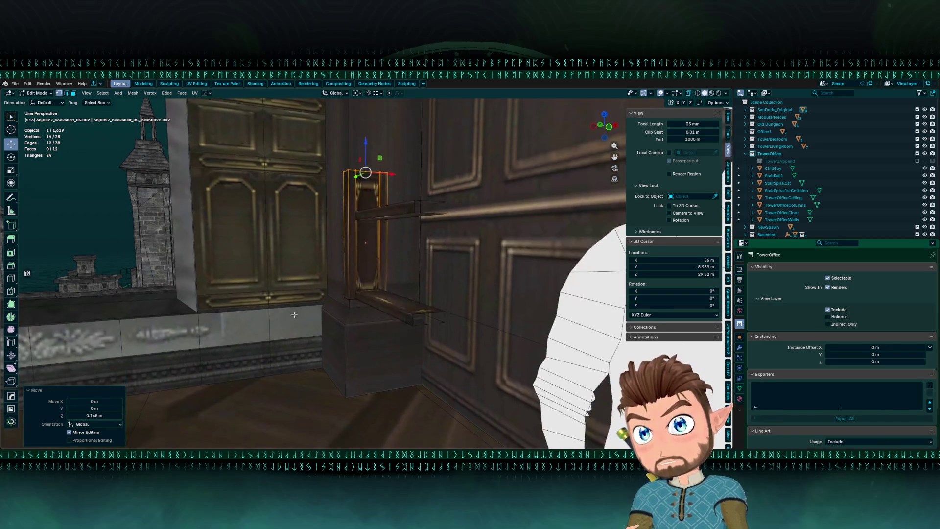
scroll(295, 317, "up", 6)
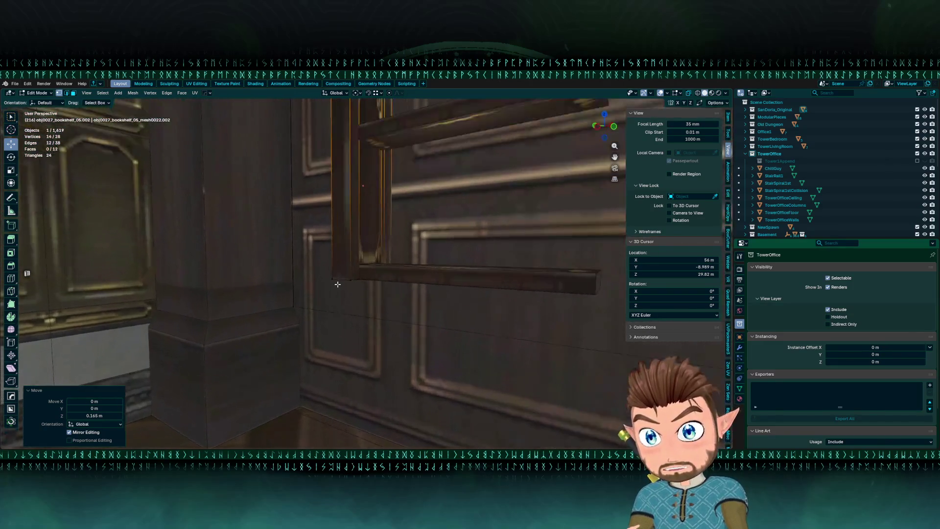
Lower the side piece's bottom edges by 0.165 m and return to Object Mode.
key("alt+z")
left_click_drag(314, 261, 408, 319)
key("alt+z")
left_click_drag(358, 253, 358, 283)
key("alt+z")
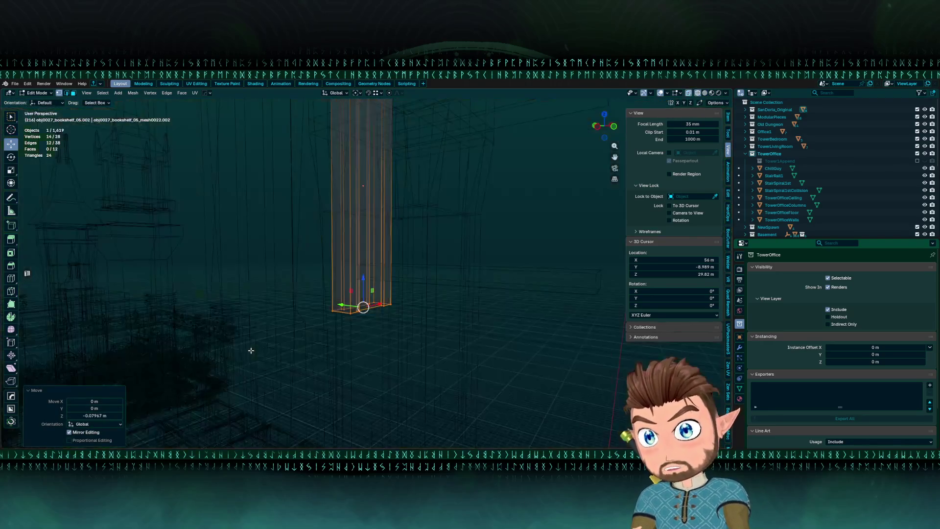
double_click(93, 415)
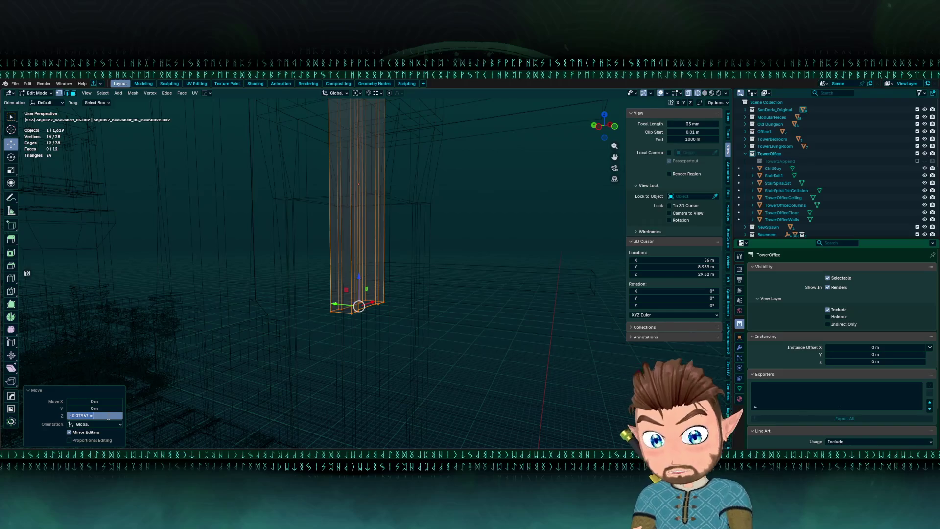
type("-.33")
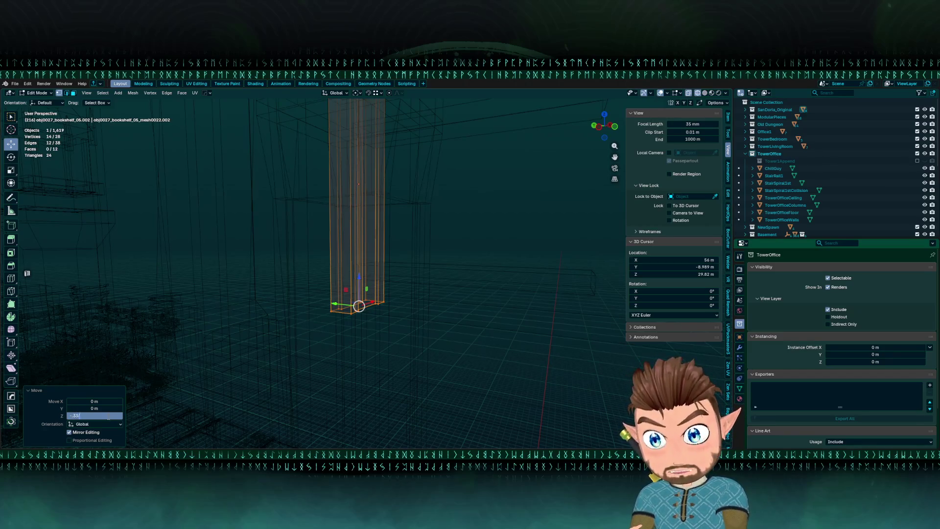
key("Return")
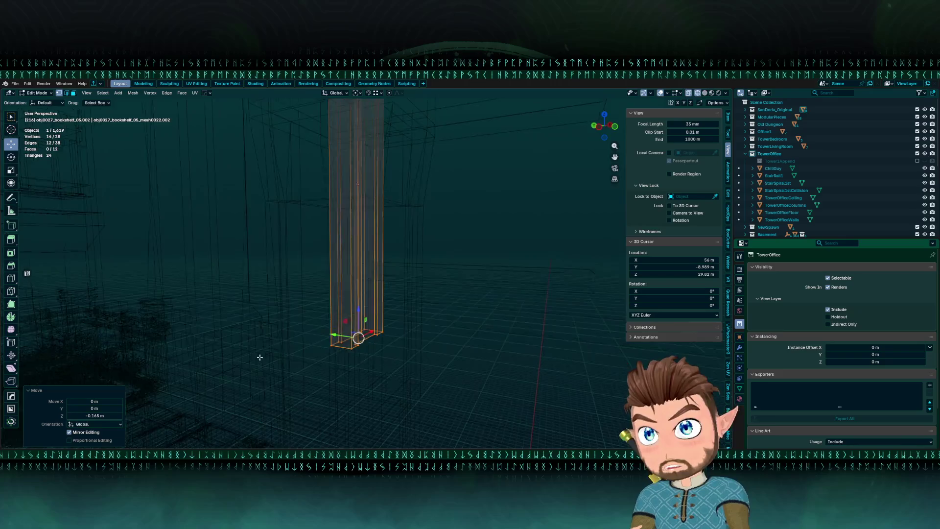
key("shift+z")
key("Tab")
mouse_move(383, 256)
left_mouse_down()
mouse_move(340, 265)
mouse_move(380, 259)
mouse_move(401, 269)
mouse_move(366, 289)
left_mouse_up()
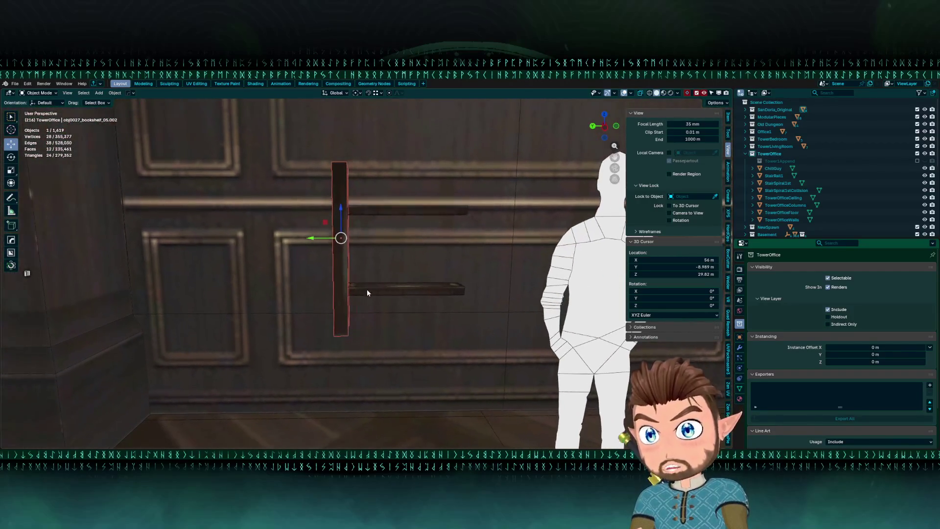
Centre the origins of the side post and both rungs on their geometry.
key("shift+s")
left_click(340, 339)
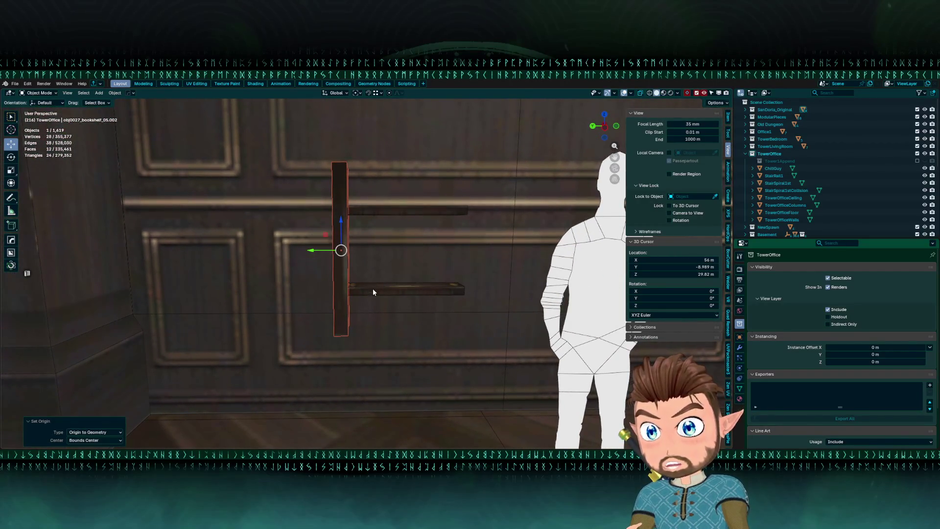
left_click(373, 289)
left_click(379, 213, "shift")
key("shift+s")
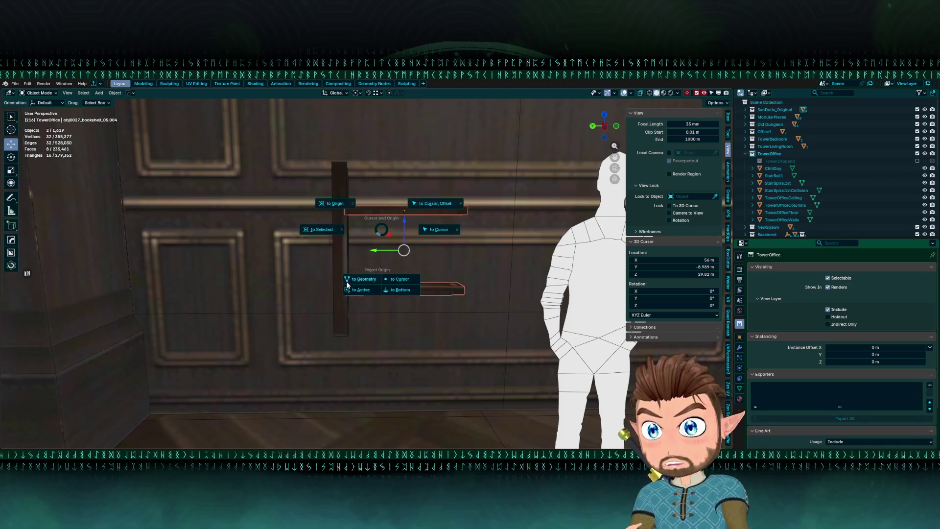
left_click(354, 284)
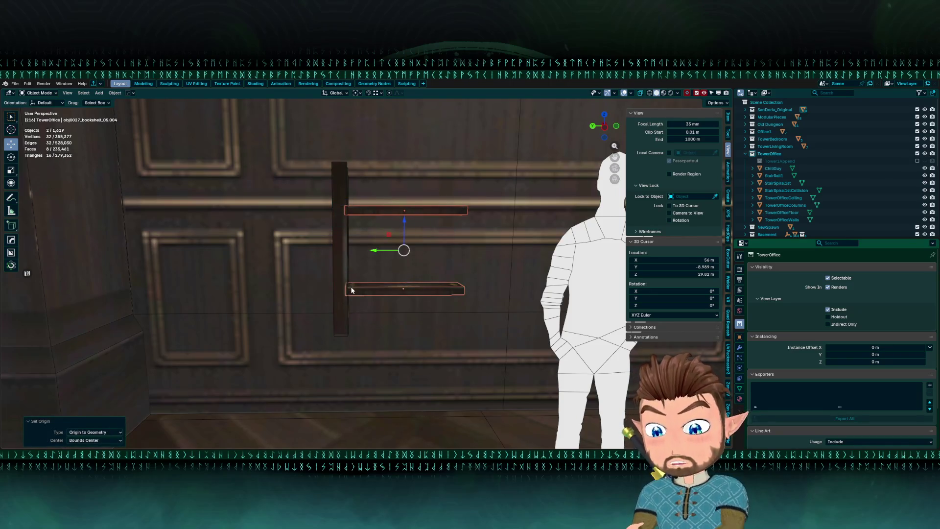
With snapping on, duplicate the side post and line the copy up with the rung ends.
left_click(334, 236)
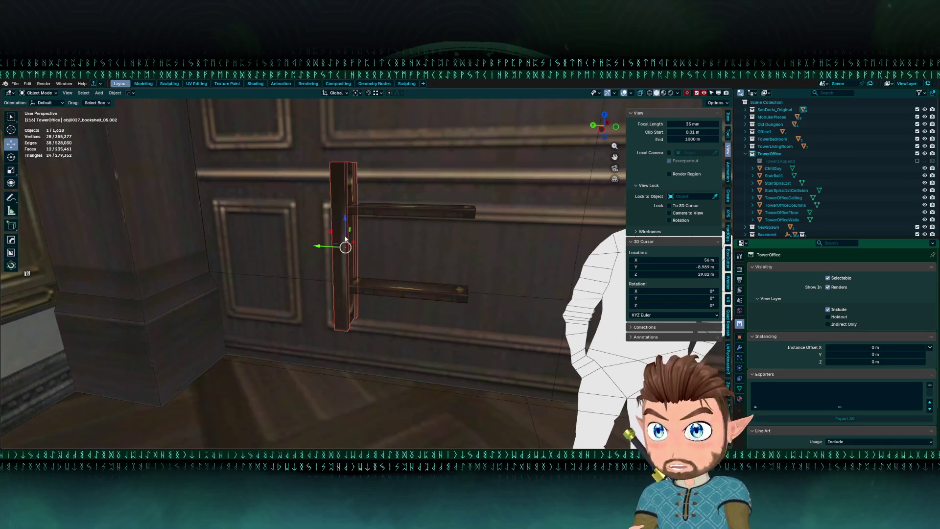
mouse_move(322, 242)
left_mouse_down()
mouse_move(406, 243)
mouse_move(405, 218)
mouse_move(401, 237)
mouse_move(311, 251)
mouse_move(375, 254)
left_mouse_up()
key("shift+Tab")
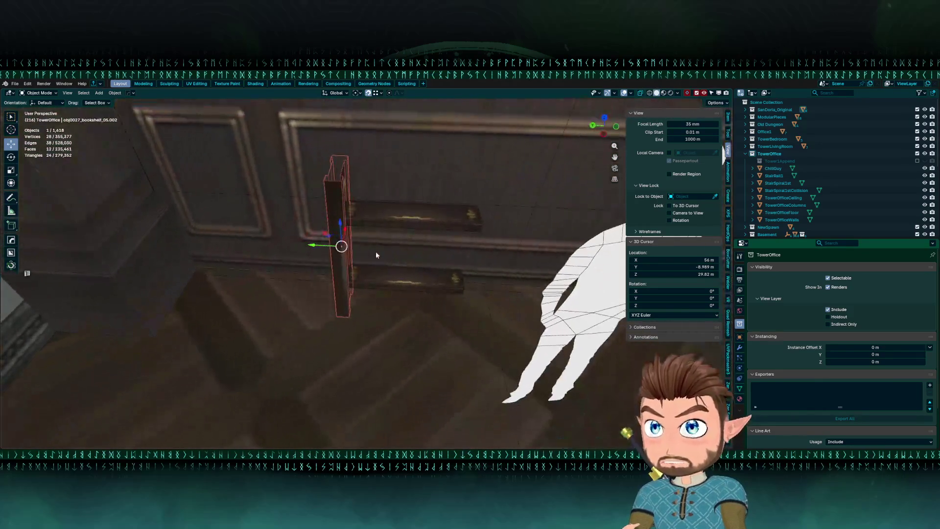
key("shift+d")
key("Escape")
mouse_move(312, 249)
left_mouse_down()
mouse_move(482, 251)
mouse_move(392, 273)
mouse_move(462, 270)
left_mouse_up()
left_click_drag(391, 259, 440, 239)
mouse_move(441, 238)
left_mouse_down()
mouse_move(415, 226)
mouse_move(381, 236)
mouse_move(411, 273)
left_mouse_up()
mouse_move(411, 272)
left_mouse_down()
mouse_move(403, 272)
mouse_move(432, 251)
mouse_move(334, 237)
mouse_move(232, 195)
mouse_move(365, 182)
left_mouse_up()
mouse_move(367, 197)
left_mouse_down()
mouse_move(307, 231)
mouse_move(263, 207)
mouse_move(309, 199)
left_mouse_up()
Join both posts and the two rungs into one ladder object and centre its origin.
left_click(334, 230)
left_click(386, 223, "shift")
left_click(308, 214, "shift")
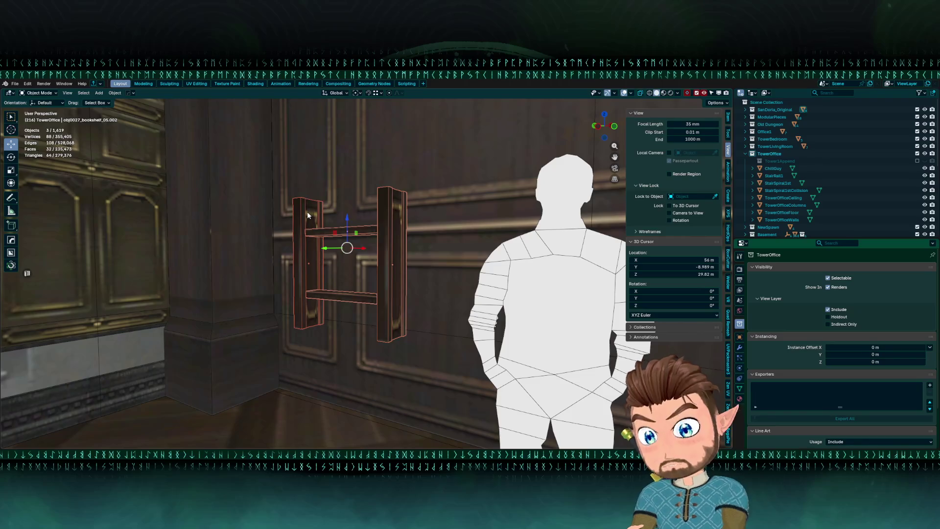
key("ctrl+j")
left_click_drag(323, 232, 331, 240)
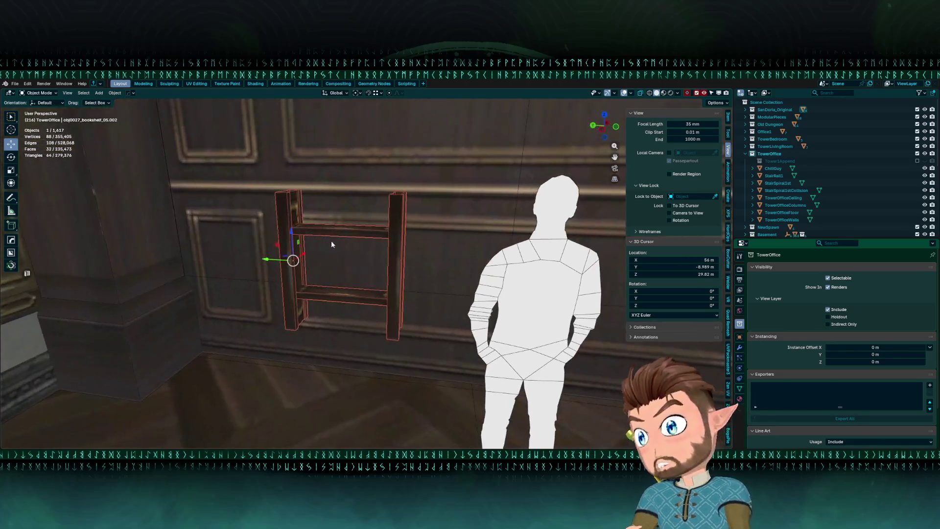
scroll(330, 275, "up", 2)
key("shift+s")
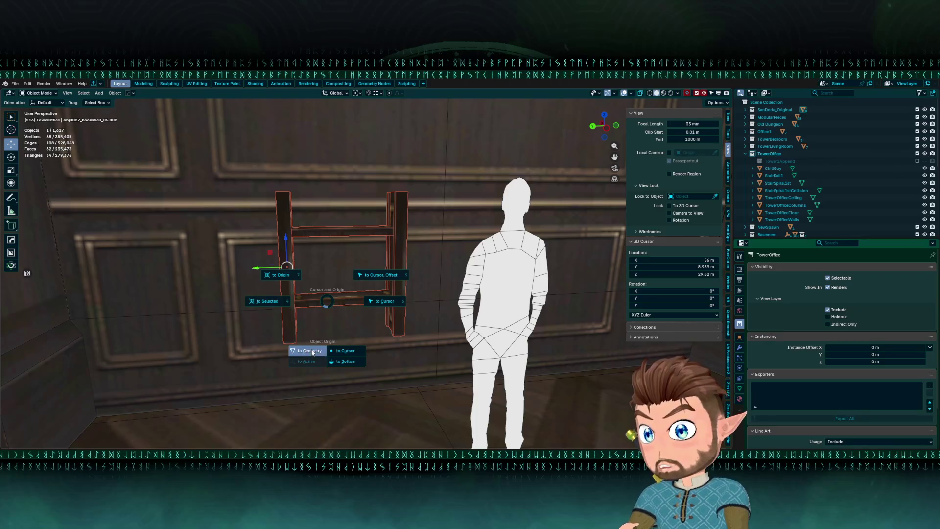
left_click(310, 351)
left_click_drag(307, 260, 671, 333)
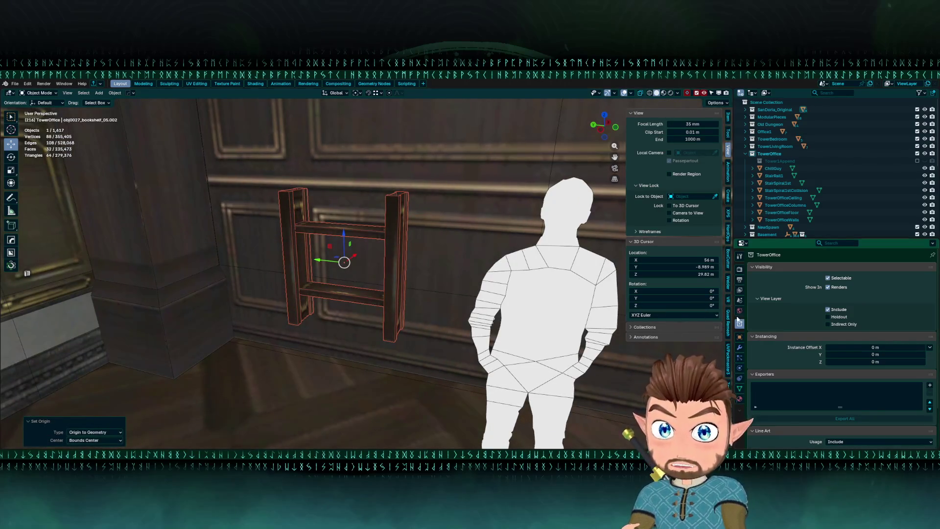
left_click(739, 347)
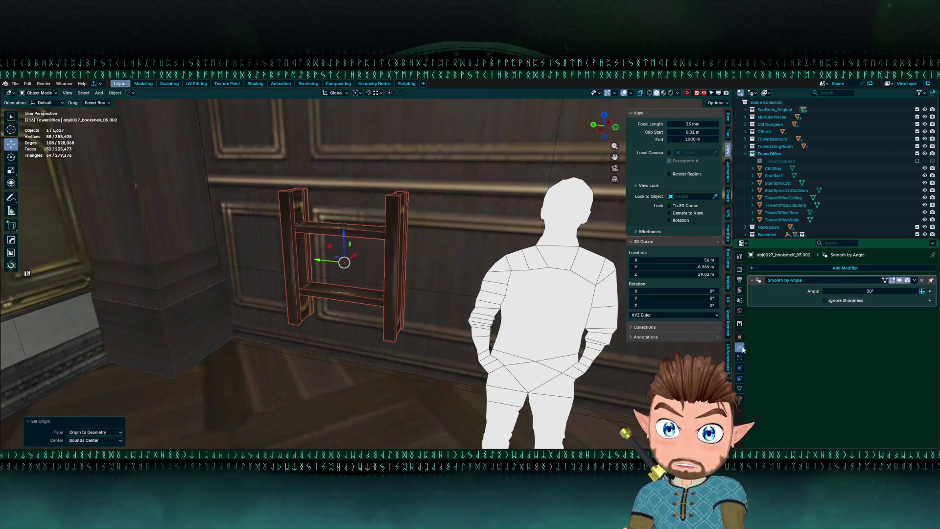
Add an Array modifier with sideways offset 0 and upward offset 1 to stack copies.
left_click(794, 270)
mouse_move(776, 288)
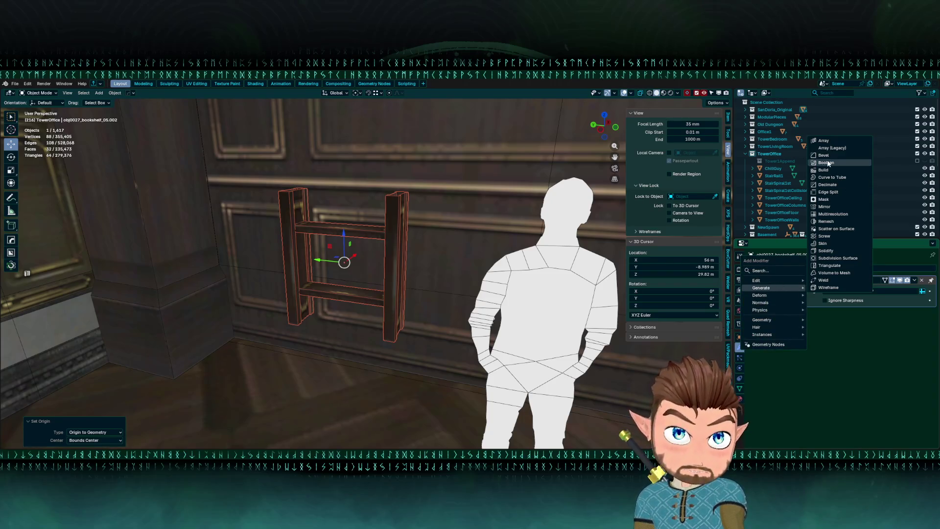
left_click(827, 140)
left_click(865, 317)
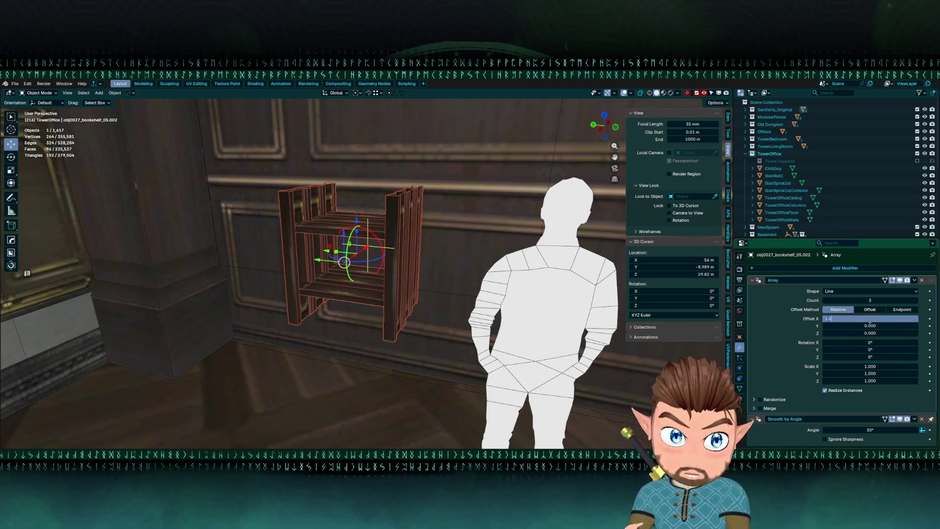
type("0")
key("Return")
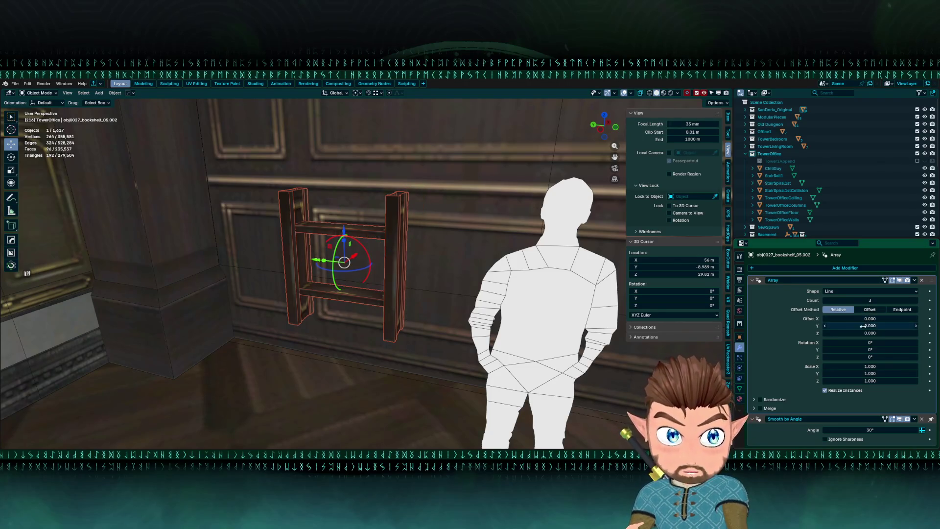
type("1")
key("Return")
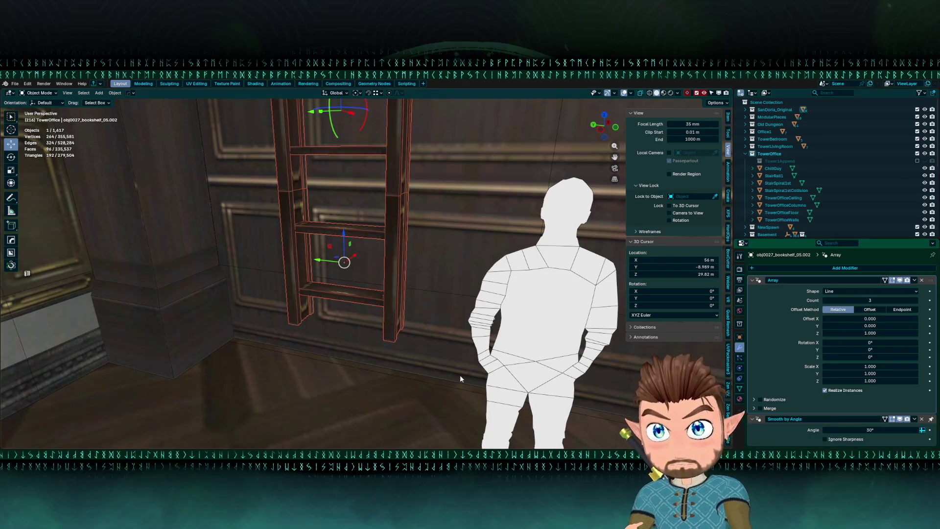
Move the arrayed ladder down so its bottom rests on the floor.
key("alt+a")
scroll(125, 192, "down", 6)
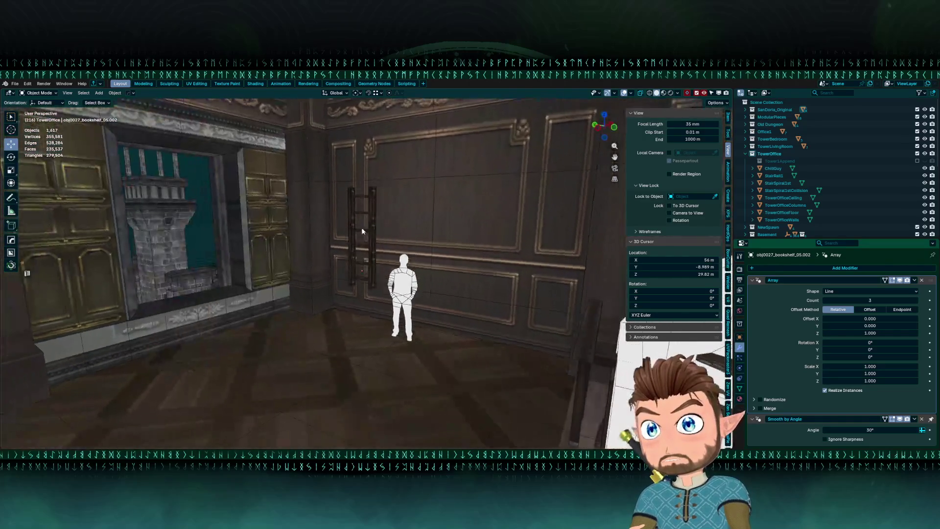
left_click(364, 234)
left_click_drag(364, 235, 259, 217)
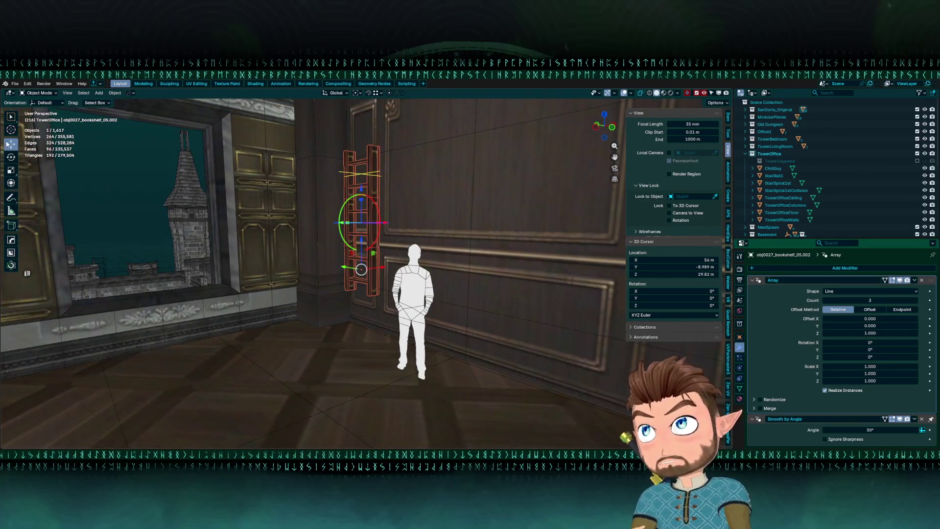
scroll(363, 245, "up", 3)
left_click_drag(363, 246, 368, 330)
scroll(354, 208, "up", 3)
mouse_move(341, 190)
left_mouse_down()
mouse_move(361, 233)
mouse_move(372, 224)
left_mouse_up()
scroll(373, 294, "down", 6)
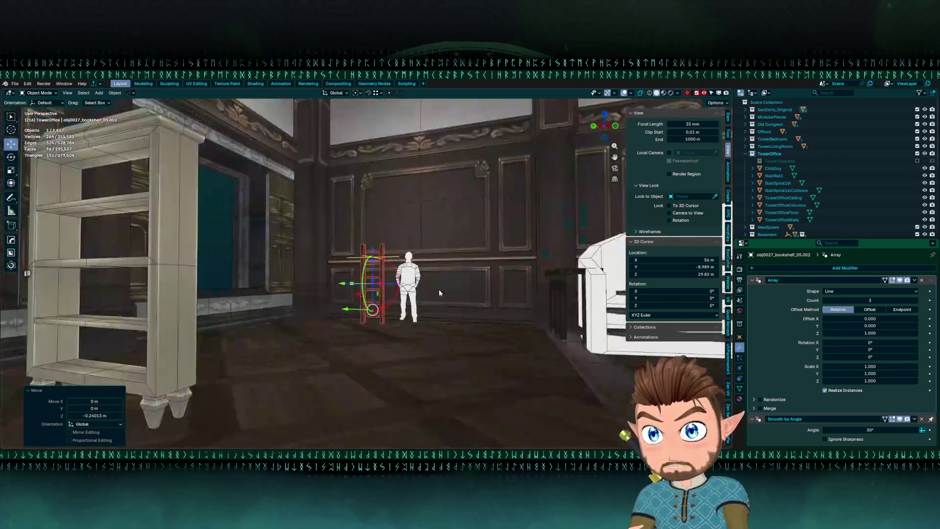
scroll(426, 343, "down", 2)
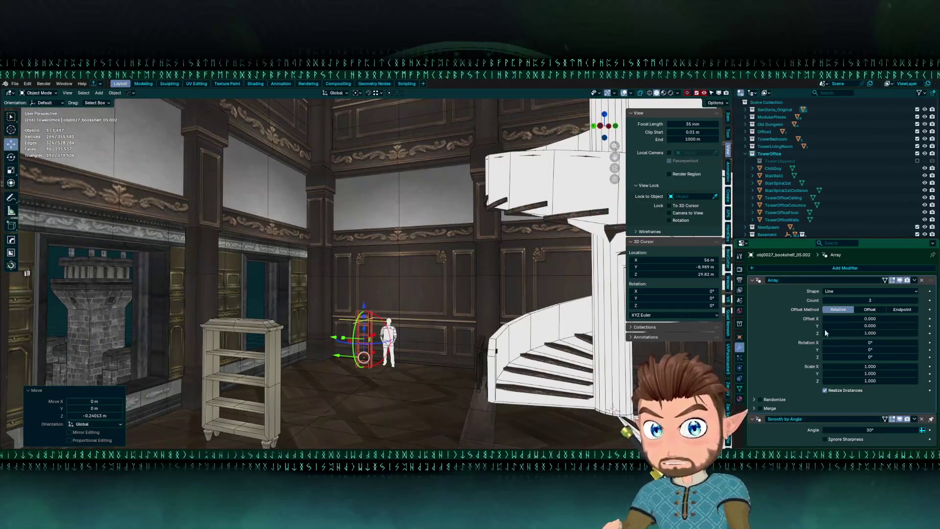
Increase the array count from 17 to 18 and check the ladder's height against the wall.
left_click(916, 301)
left_click(916, 300)
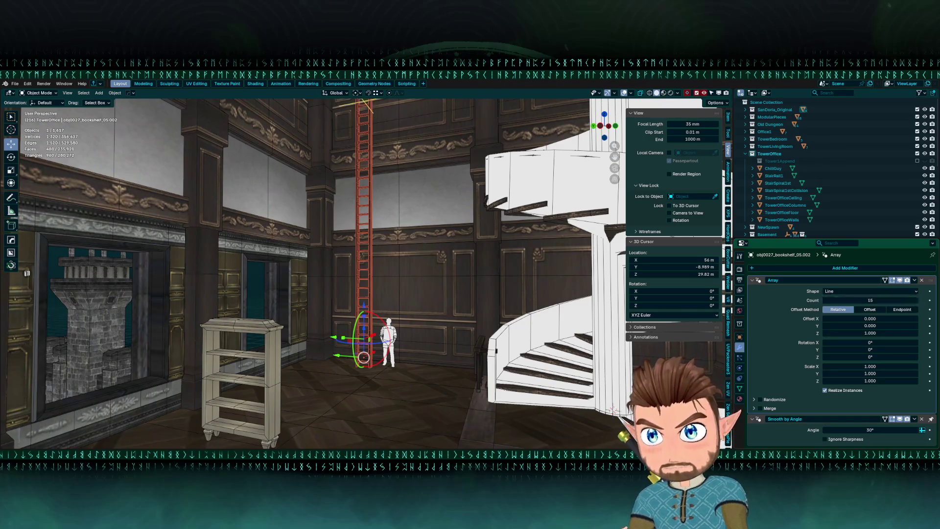
scroll(424, 241, "up", 4)
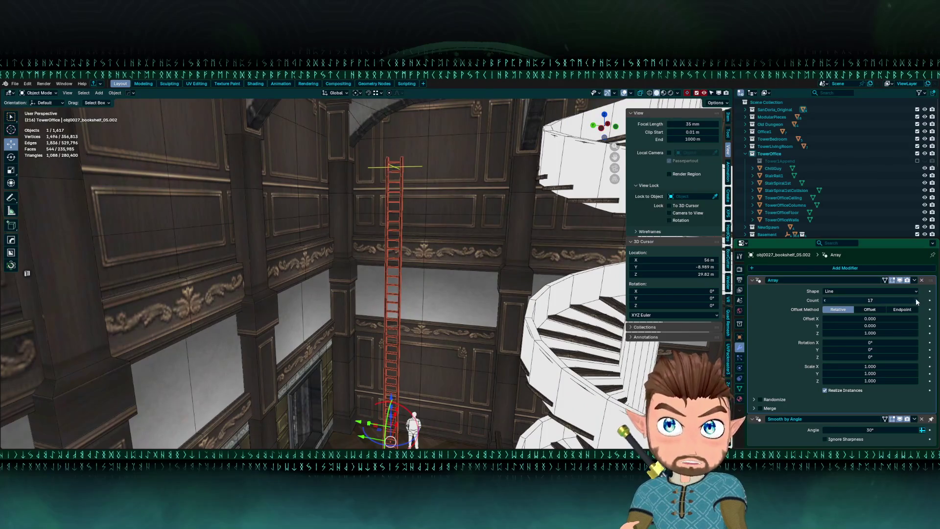
scroll(377, 185, "up", 6)
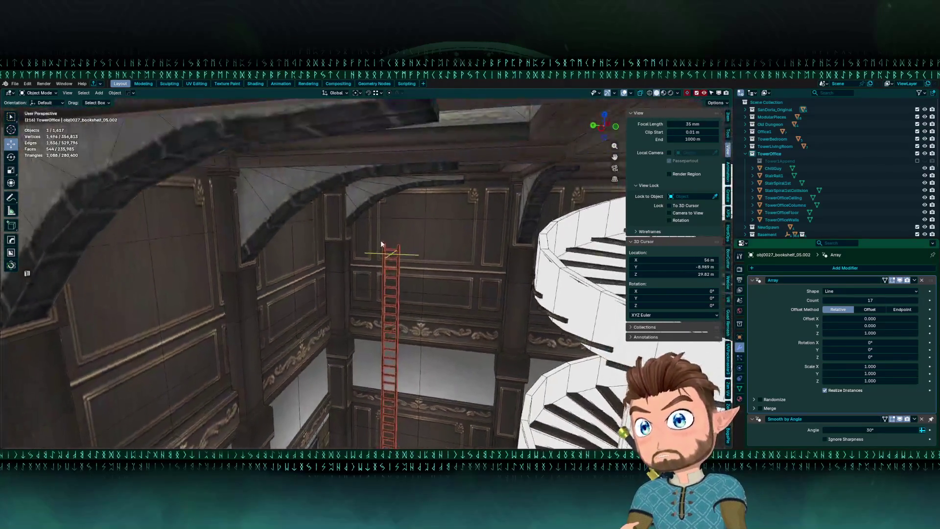
scroll(351, 245, "down", 5)
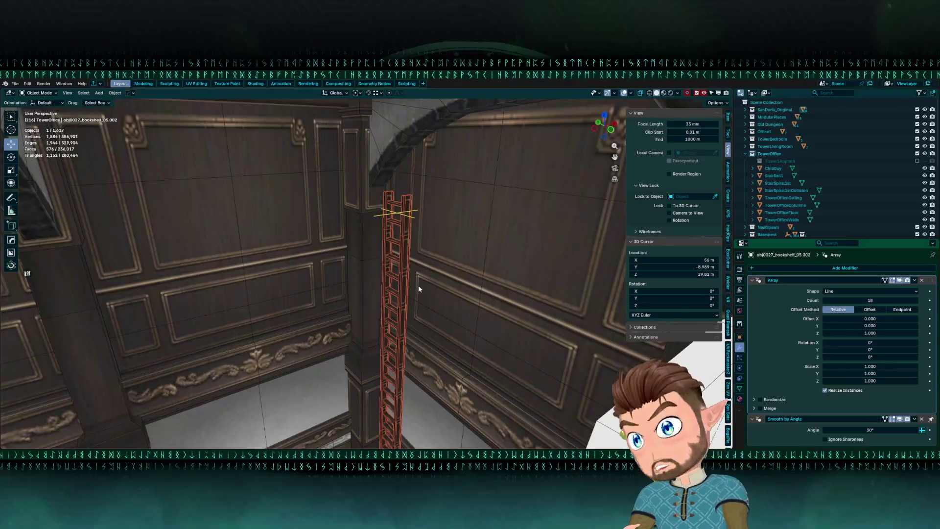
scroll(351, 221, "up", 5)
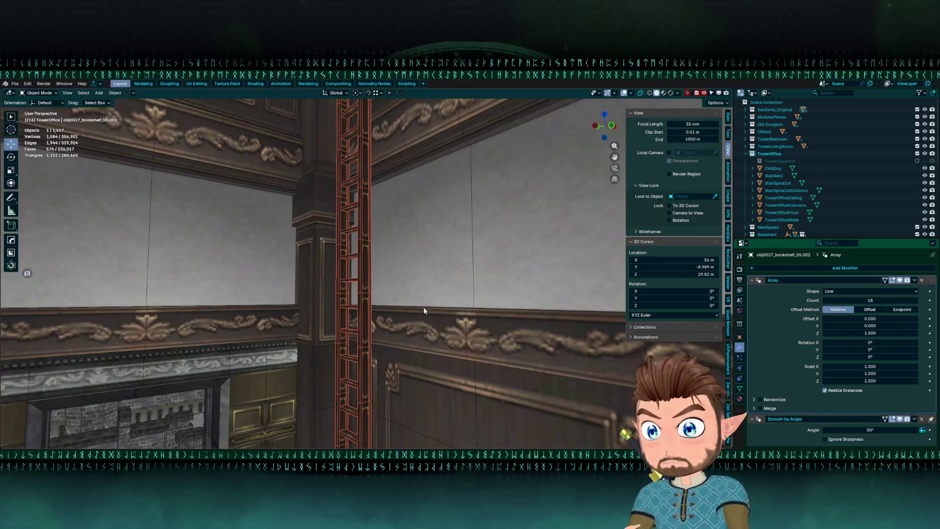
scroll(424, 311, "down", 5)
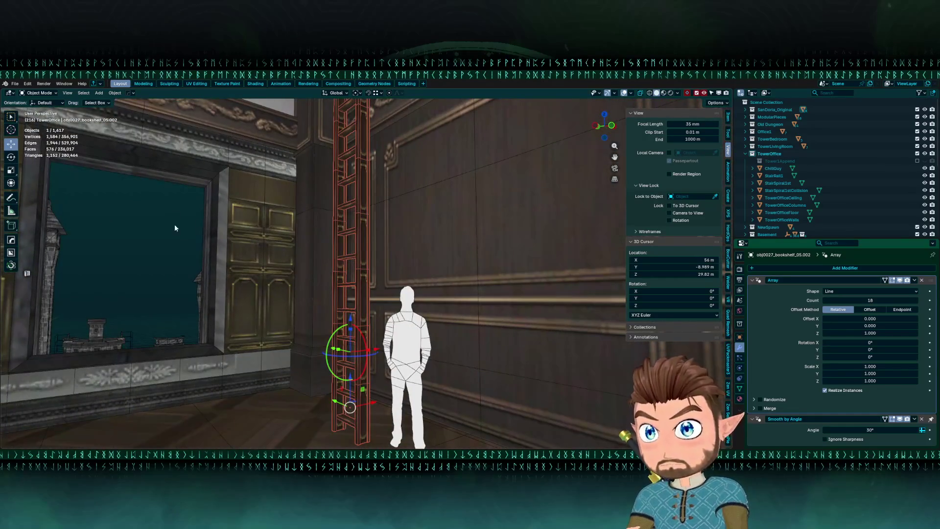
left_click(175, 227)
left_click_drag(605, 124, 584, 132)
left_click_drag(378, 203, 441, 211)
Fly around the ladder with Walk navigation, then enter Edit Mode on its mesh.
key("w")
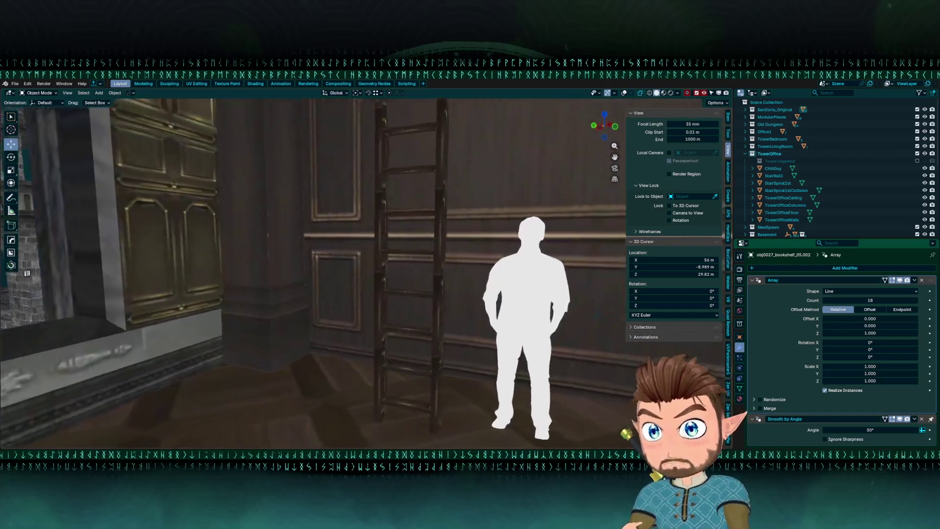
key("w")
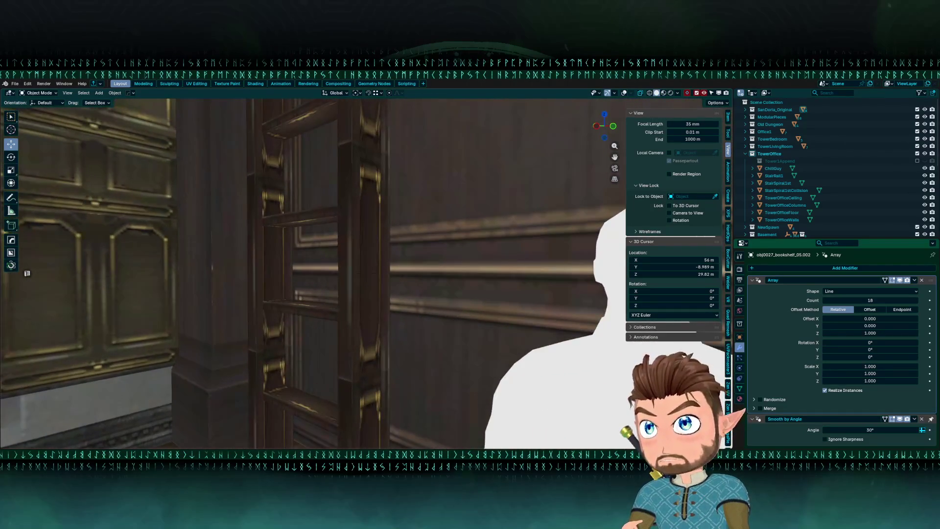
key("w")
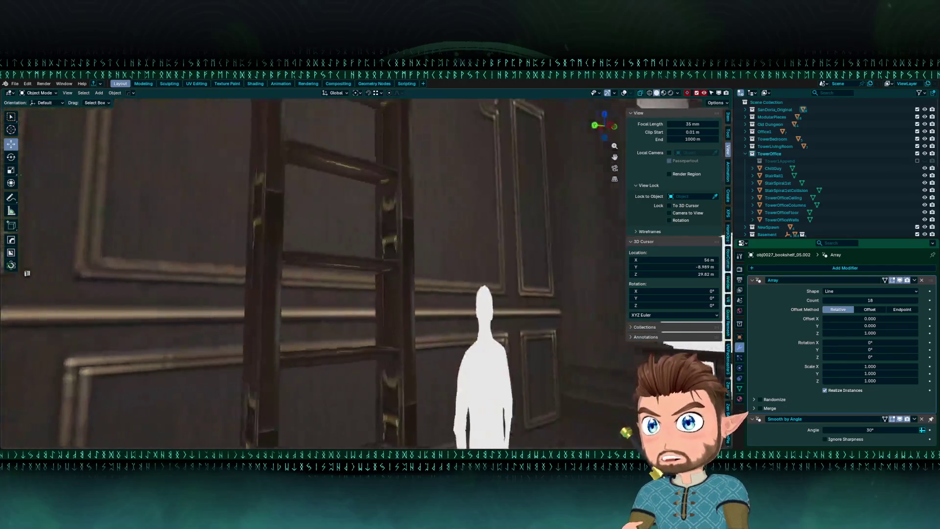
key("w")
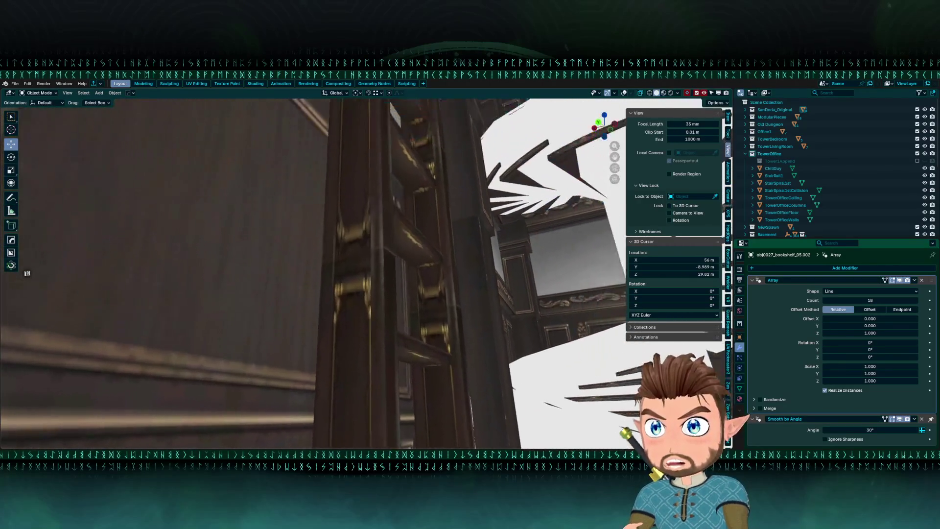
key("w")
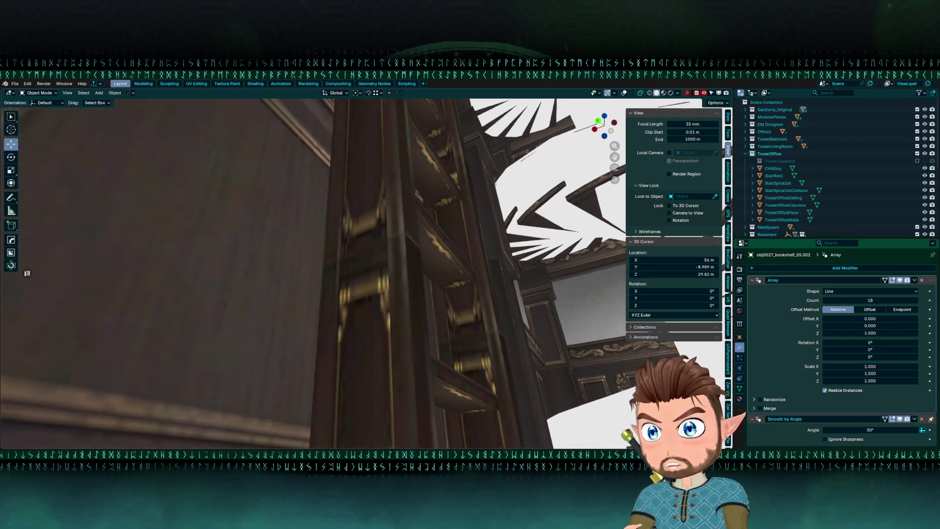
left_click(378, 203)
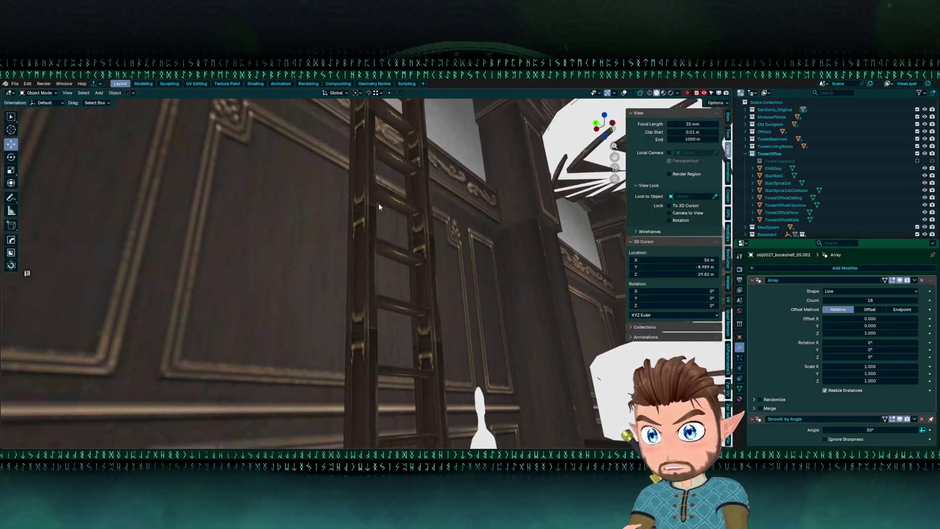
mouse_move(374, 331)
left_mouse_down()
mouse_move(355, 375)
mouse_move(340, 307)
mouse_move(330, 317)
mouse_move(325, 302)
mouse_move(403, 314)
mouse_move(347, 223)
left_mouse_up()
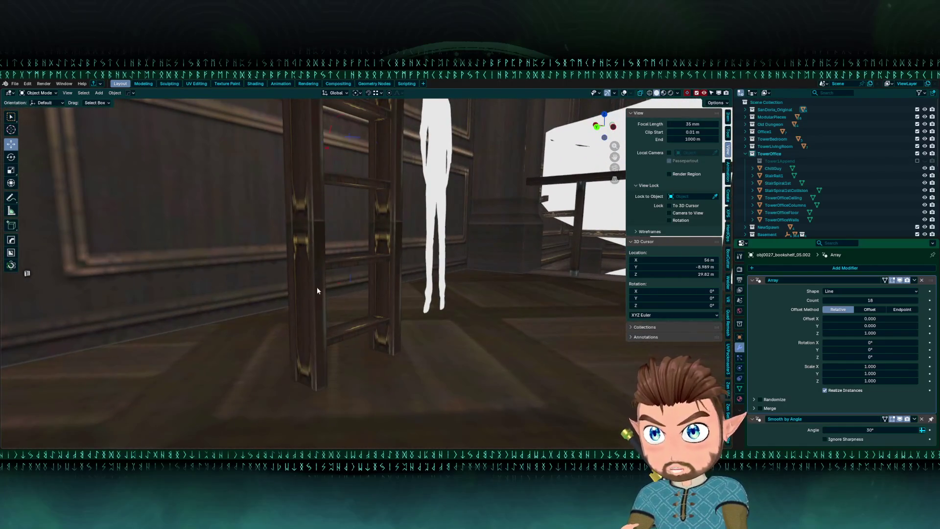
key("Tab")
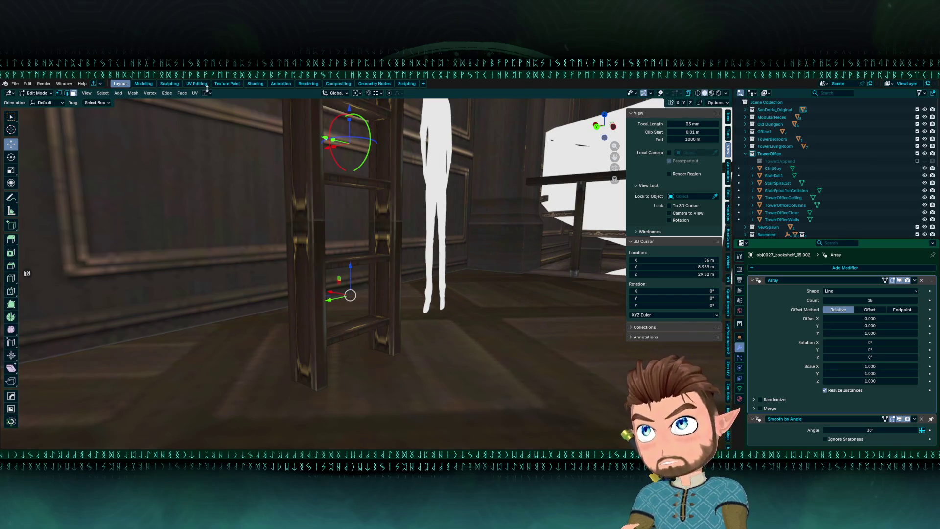
In the UV Editing workspace, frame the ladder and box-select its rail UV islands.
left_click(202, 84)
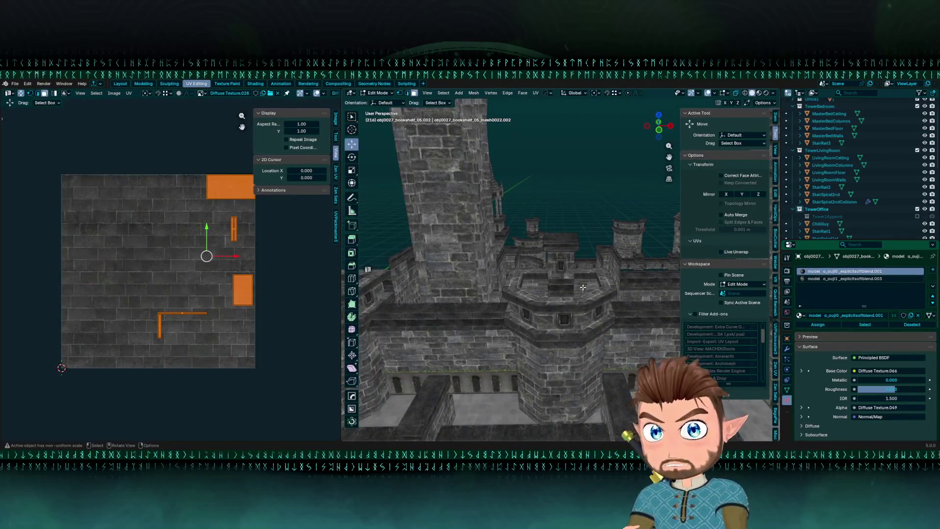
key("KP_Decimal")
left_click_drag(567, 277, 539, 274)
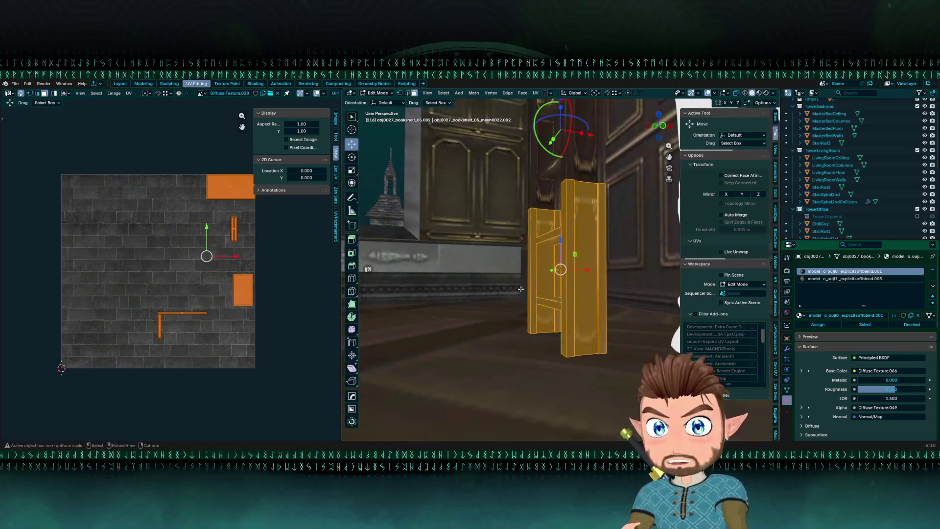
left_click_drag(90, 283, 199, 377)
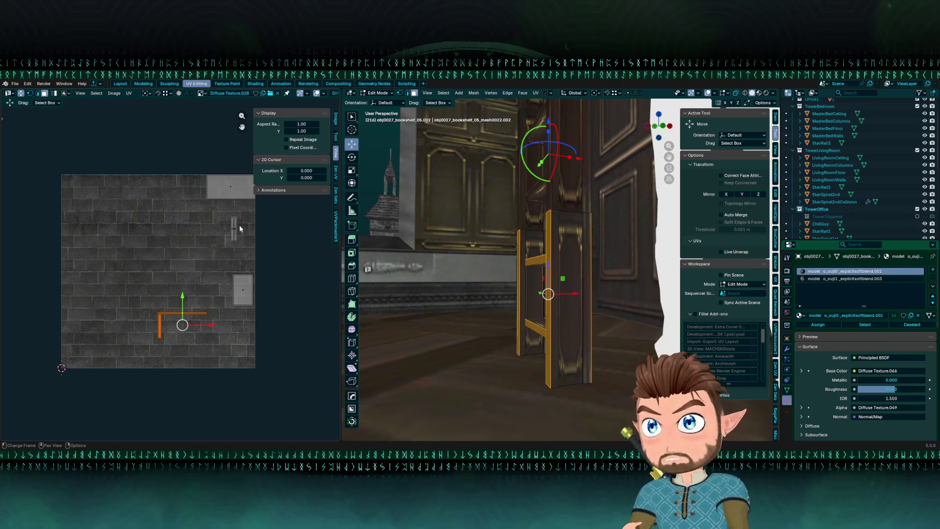
left_click_drag(226, 214, 261, 267)
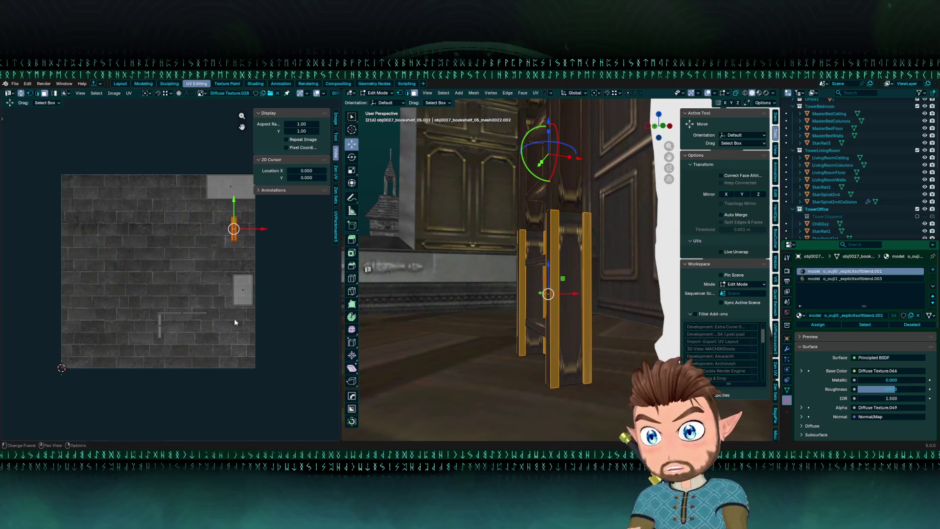
key("a")
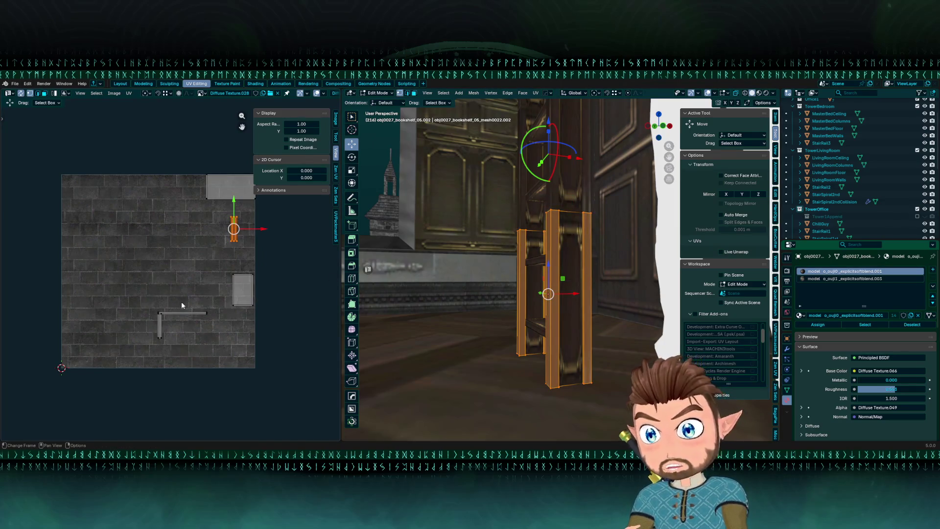
key("alt+a")
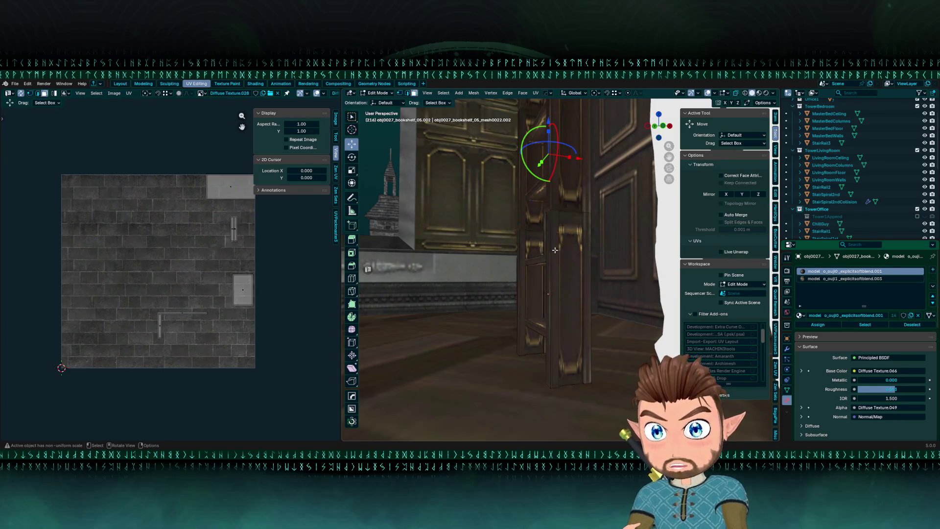
left_click_drag(102, 297, 183, 363)
key("KP_Decimal")
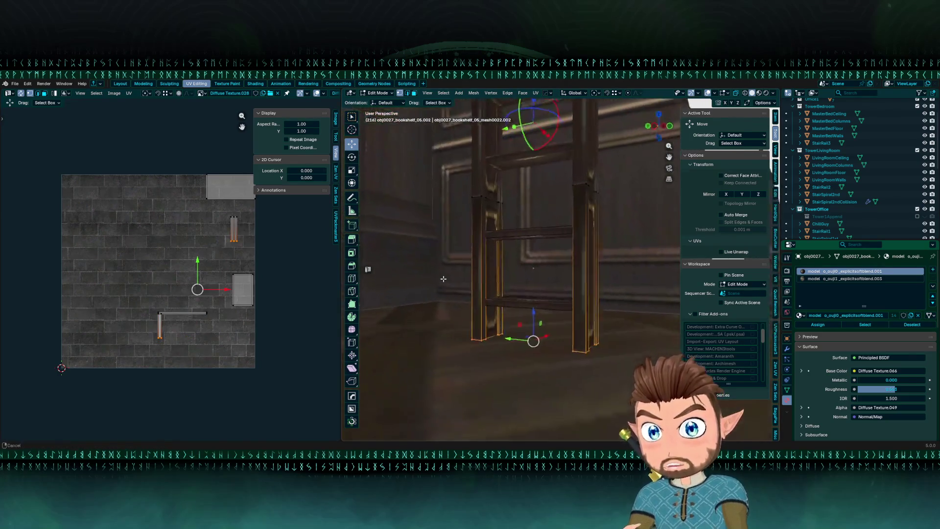
Shift the ladder's selected UV islands slightly along Y, twice.
scroll(195, 309, "up", 5)
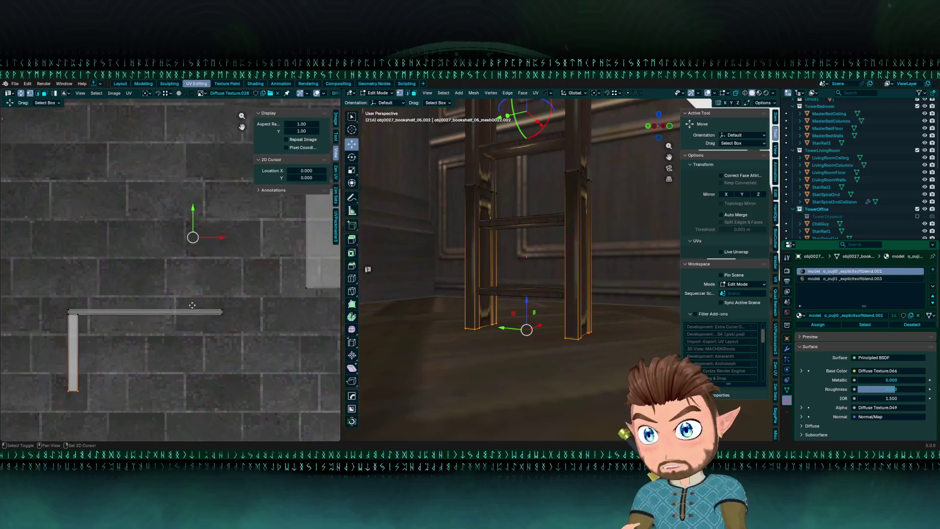
key("g")
key("y")
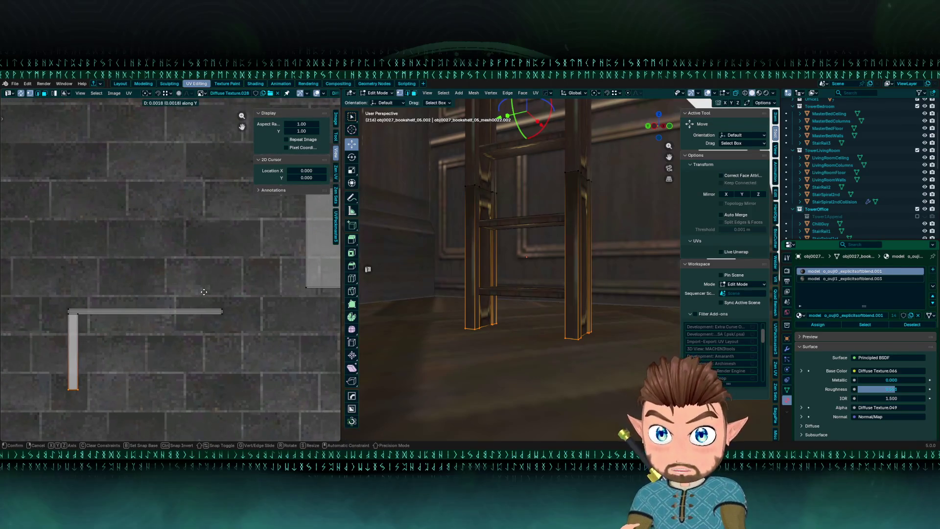
left_click(204, 292)
scroll(204, 292, "down", 3)
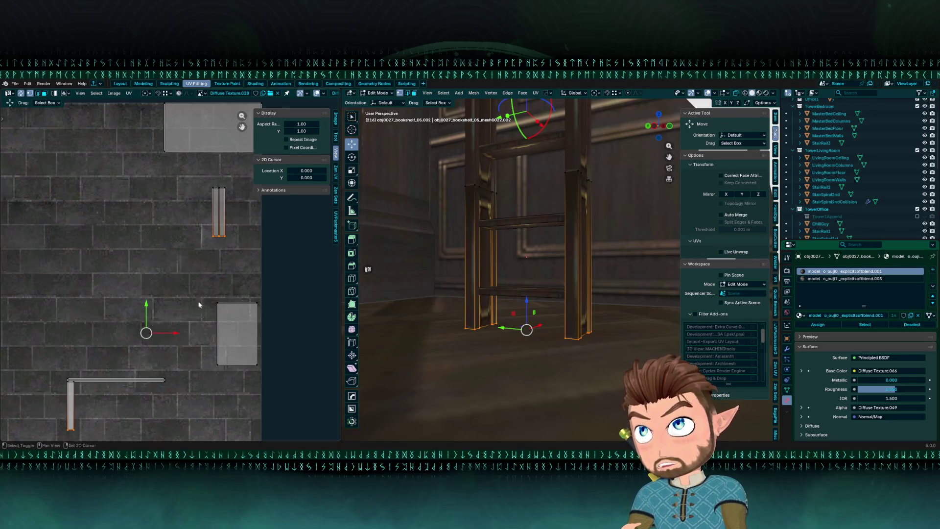
scroll(202, 294, "up", 2)
key("g")
key("y")
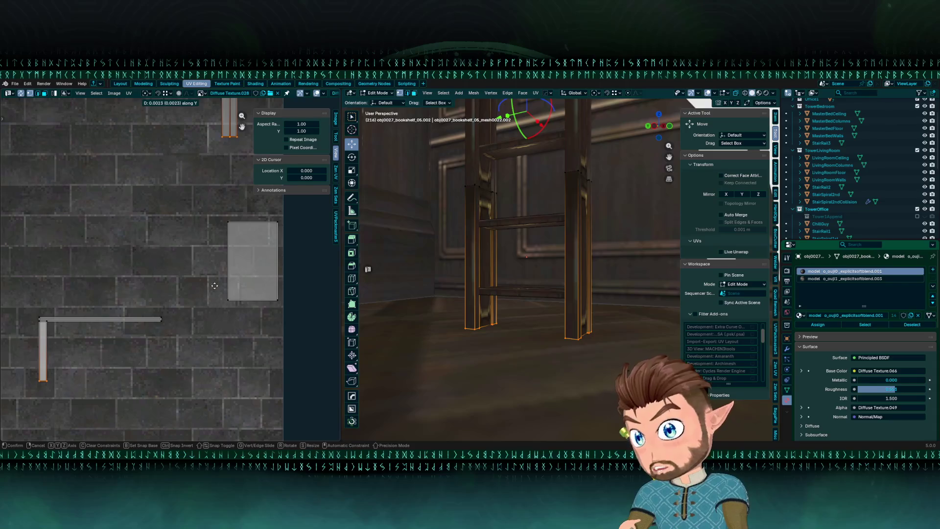
left_click(215, 286)
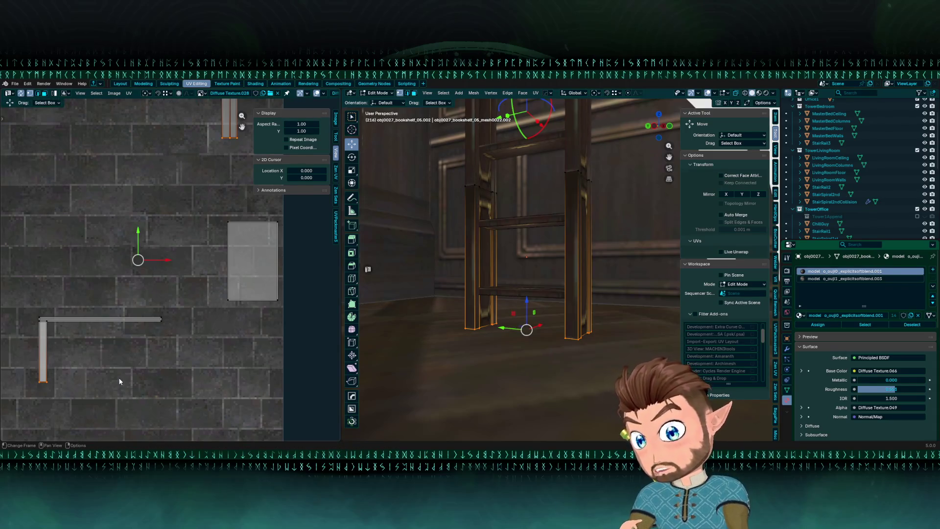
Nudge the UVs another 0.01 along Y, refine the shift, and return to Object Mode.
key("g")
key("y")
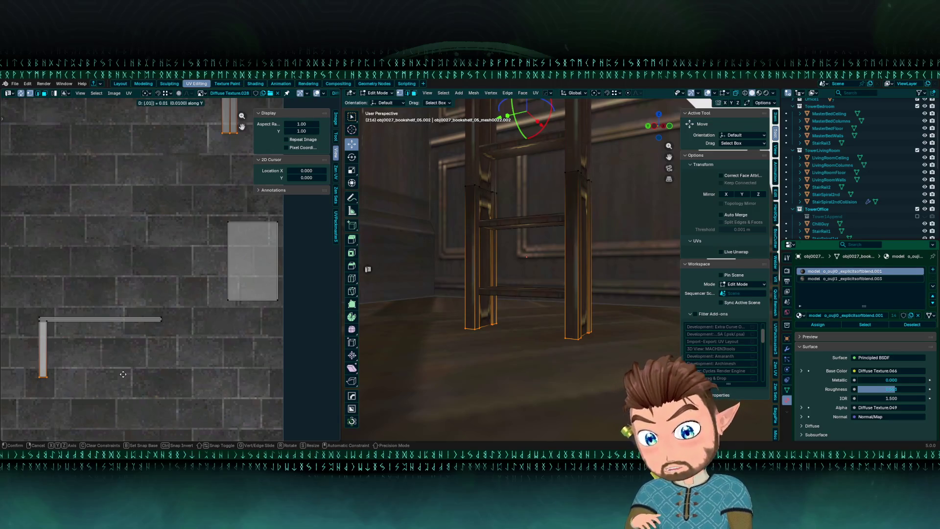
key("Return")
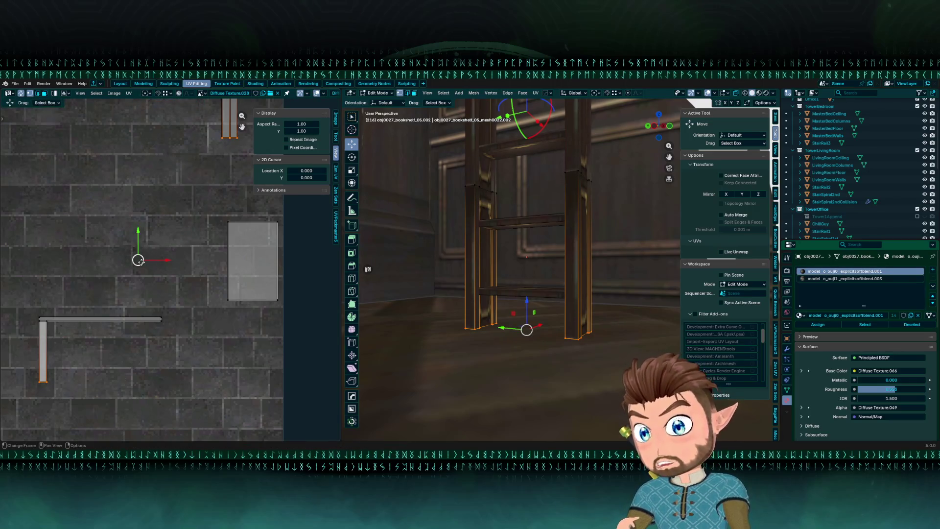
left_click_drag(139, 260, 144, 262)
key("y")
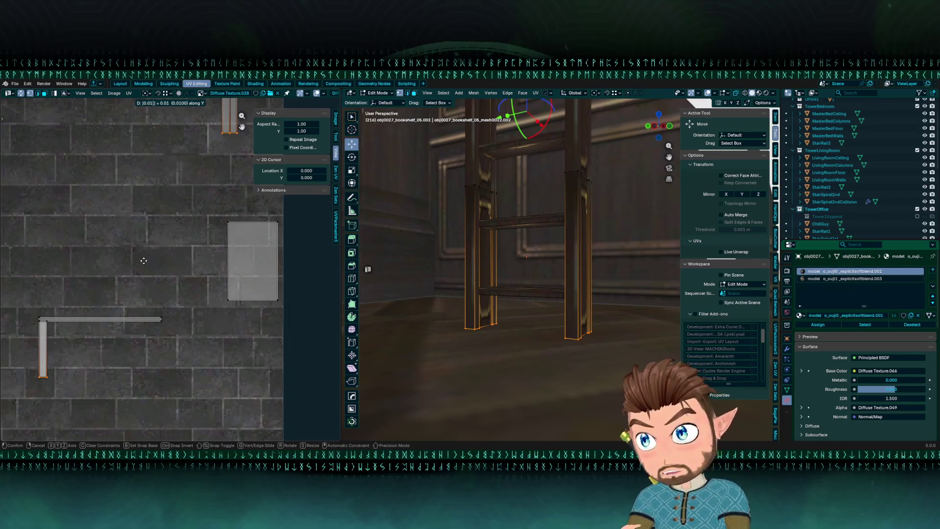
key("Return")
scroll(563, 329, "up", 3)
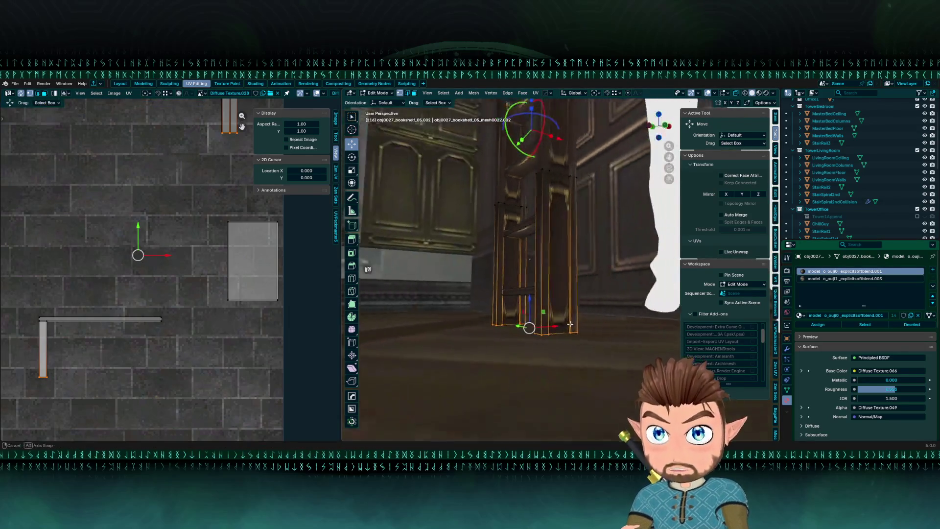
key("Tab")
left_click(571, 280)
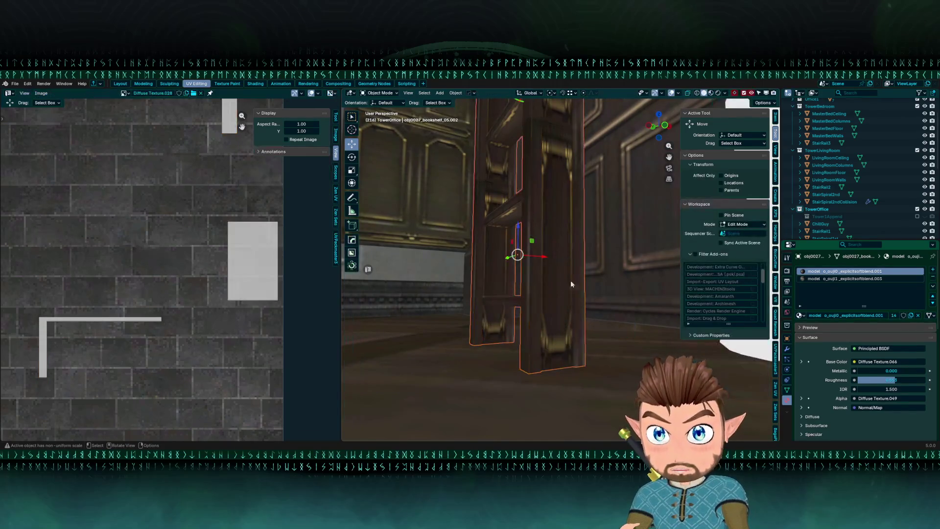
Reselect the ladder, nudge its UVs slightly in Edit Mode, and select both post tops.
mouse_move(606, 306)
left_mouse_down()
mouse_move(643, 313)
mouse_move(634, 292)
mouse_move(636, 305)
left_mouse_up()
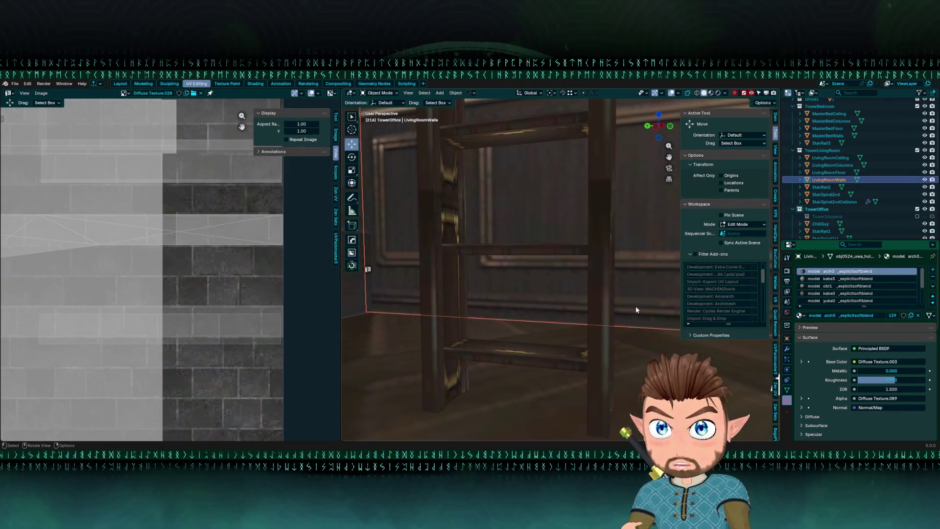
left_click(583, 309)
key("Tab")
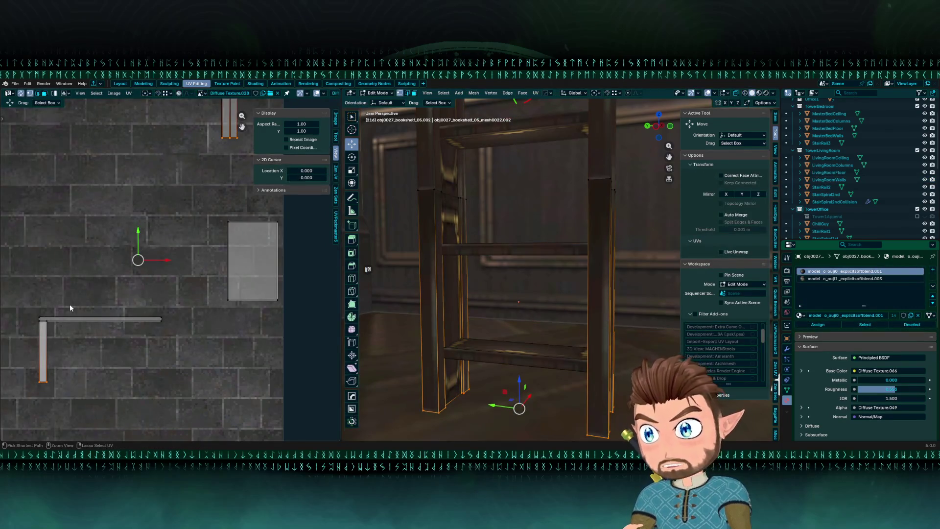
key("g")
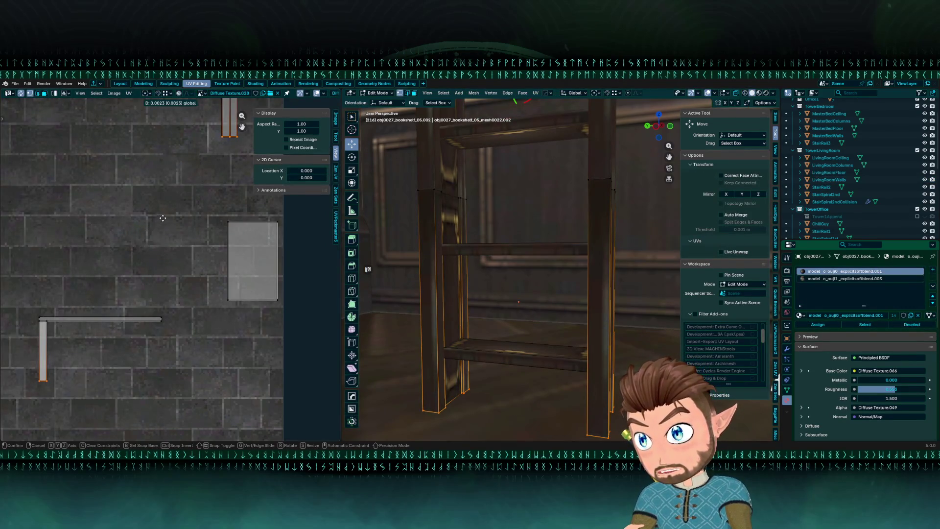
left_click(172, 213)
left_click_drag(539, 338, 556, 346)
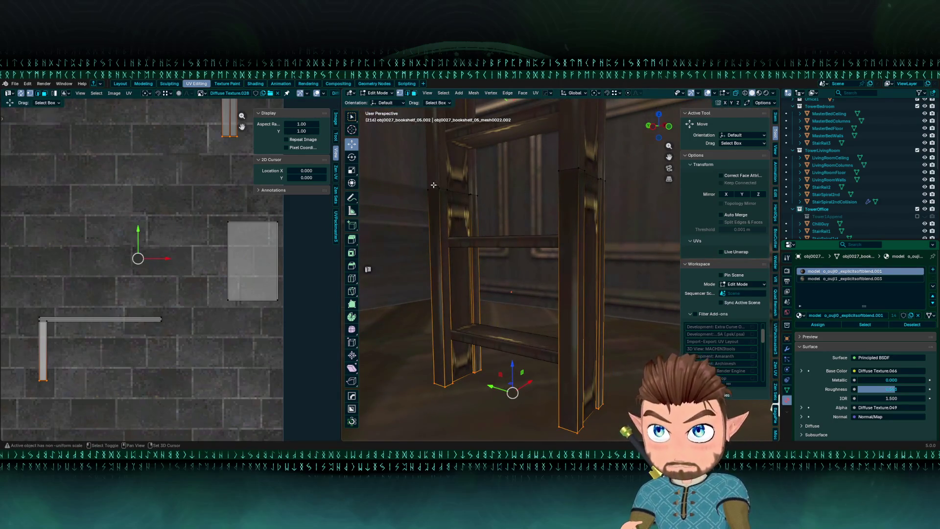
key("shift+z")
left_click_drag(402, 165, 492, 204)
Box-select the post tops and attempt two vertical UV moves, cancelling both.
left_click_drag(540, 147, 620, 191)
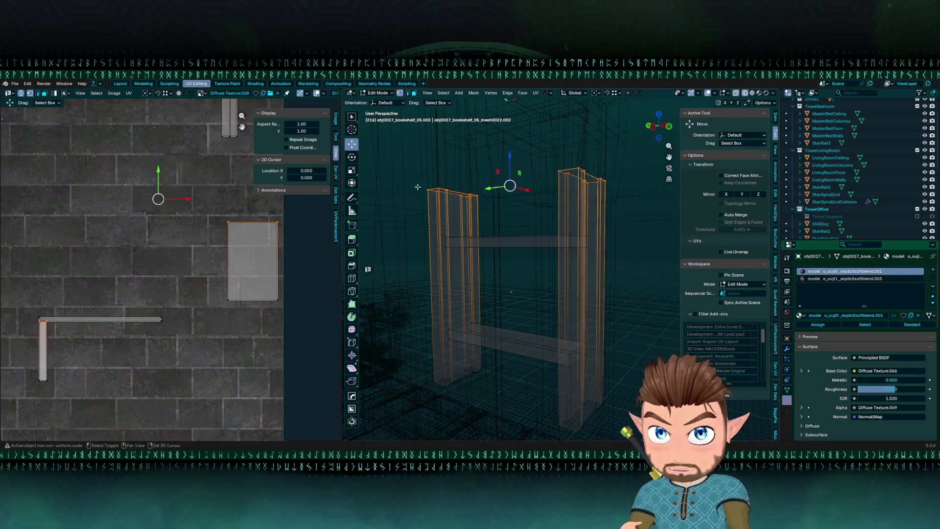
scroll(215, 238, "down", 2)
left_click_drag(195, 159, 250, 179)
scroll(91, 316, "up", 7)
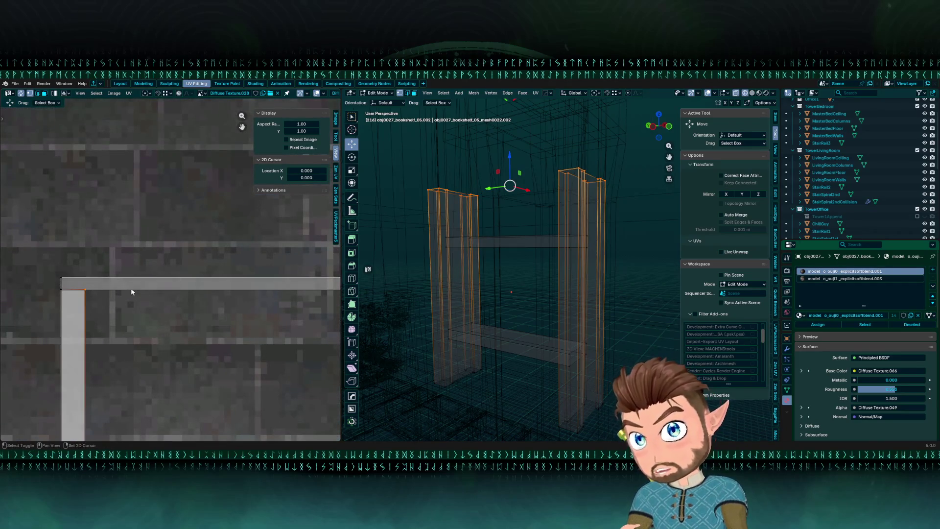
mouse_move(470, 279)
left_mouse_down()
mouse_move(489, 281)
mouse_move(441, 284)
left_mouse_up()
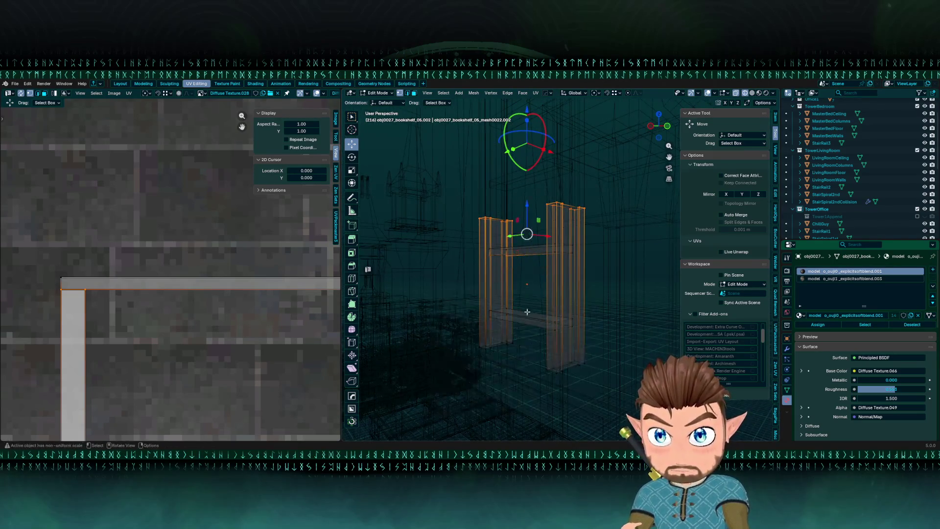
scroll(221, 247, "down", 3)
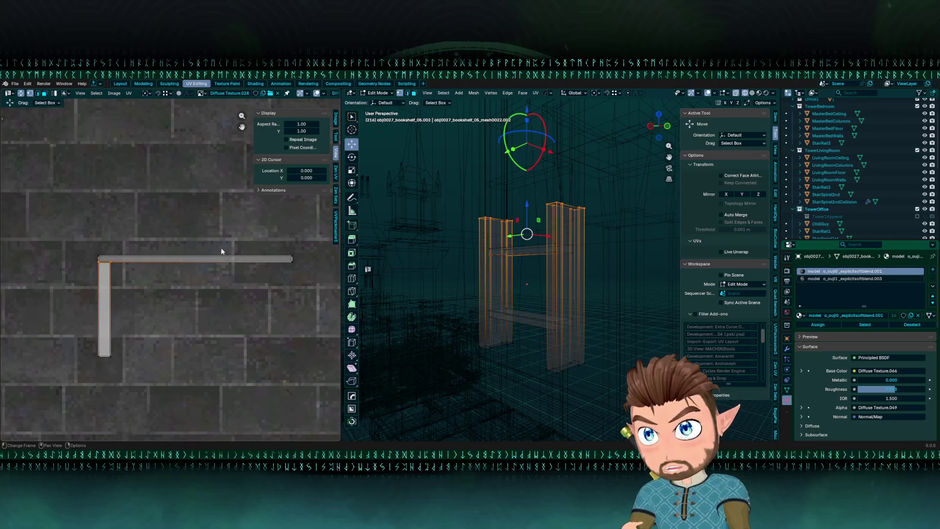
key("g")
key("y")
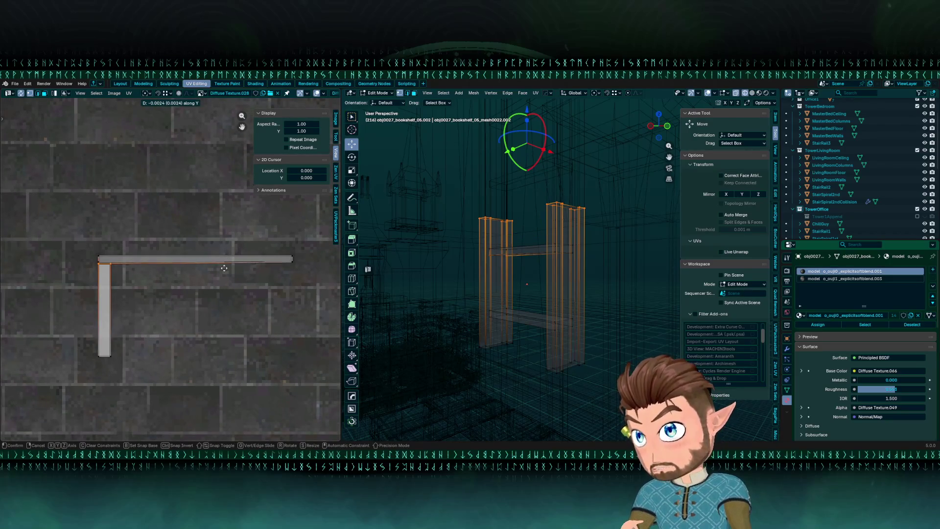
right_click(227, 287)
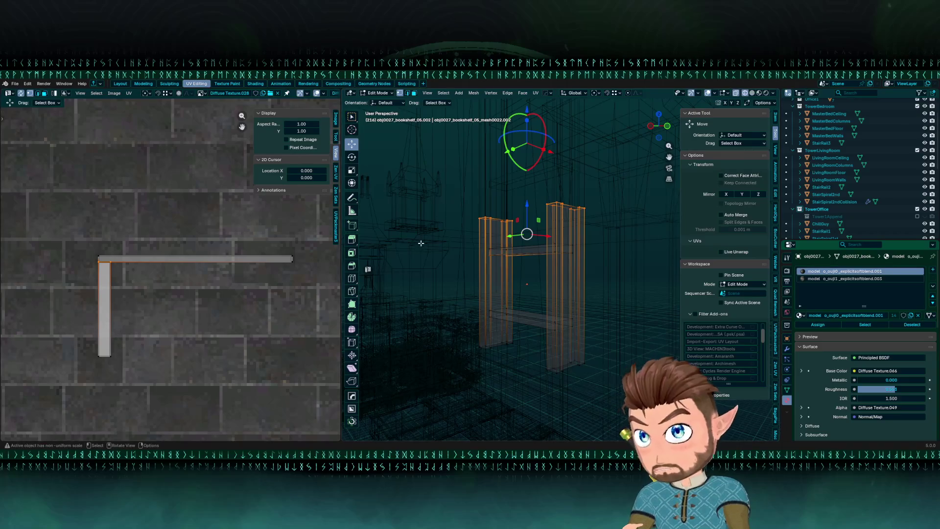
scroll(426, 241, "up", 3)
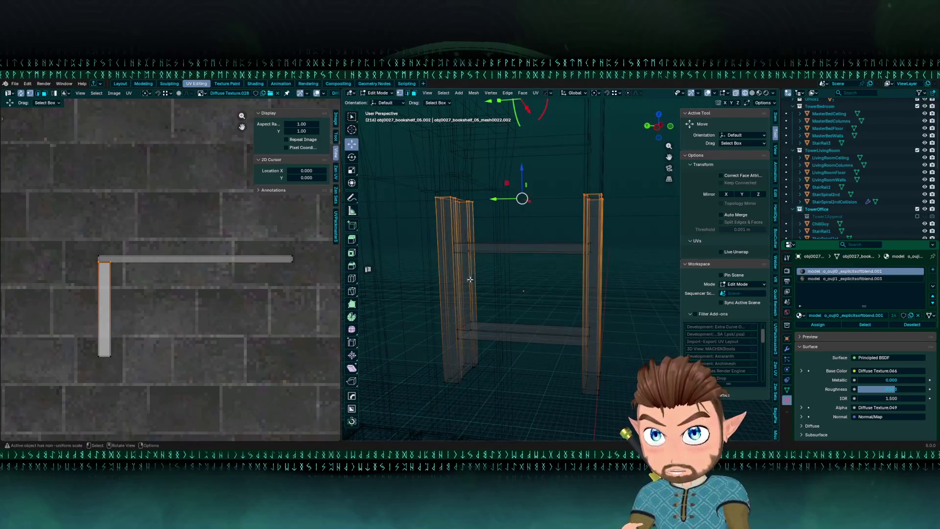
key("g")
key("y")
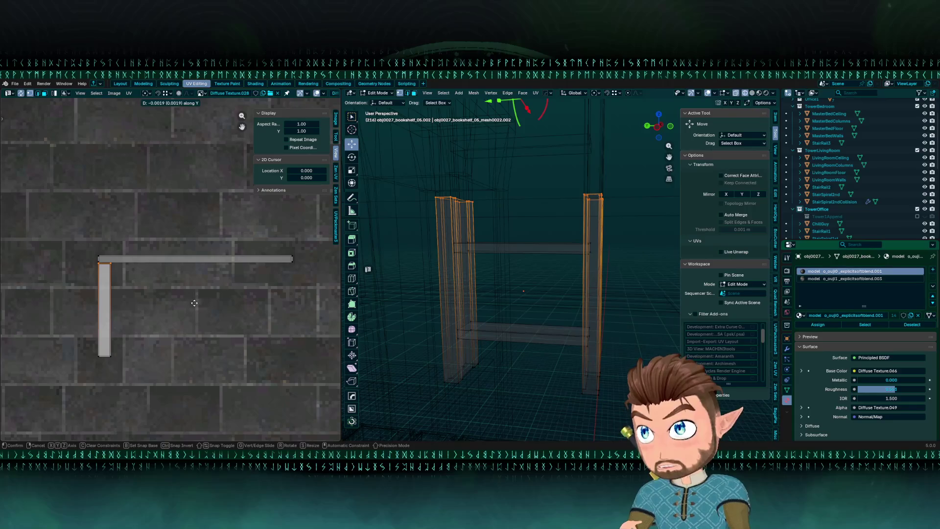
right_click(195, 305)
Return to material preview and Object Mode with nothing selected.
key("z")
key("Tab")
mouse_move(581, 235)
left_mouse_down()
mouse_move(491, 216)
mouse_move(366, 170)
left_mouse_up()
left_click(366, 166)
mouse_move(445, 166)
left_mouse_down()
mouse_move(460, 250)
mouse_move(478, 266)
mouse_move(592, 260)
mouse_move(530, 271)
mouse_move(495, 246)
mouse_move(460, 249)
mouse_move(477, 253)
mouse_move(514, 346)
mouse_move(570, 266)
mouse_move(573, 237)
left_mouse_up()
Put the tall ladder in Edit Mode and toggle between its o_ouji1 and o_ouji0 material slots.
left_click(574, 254)
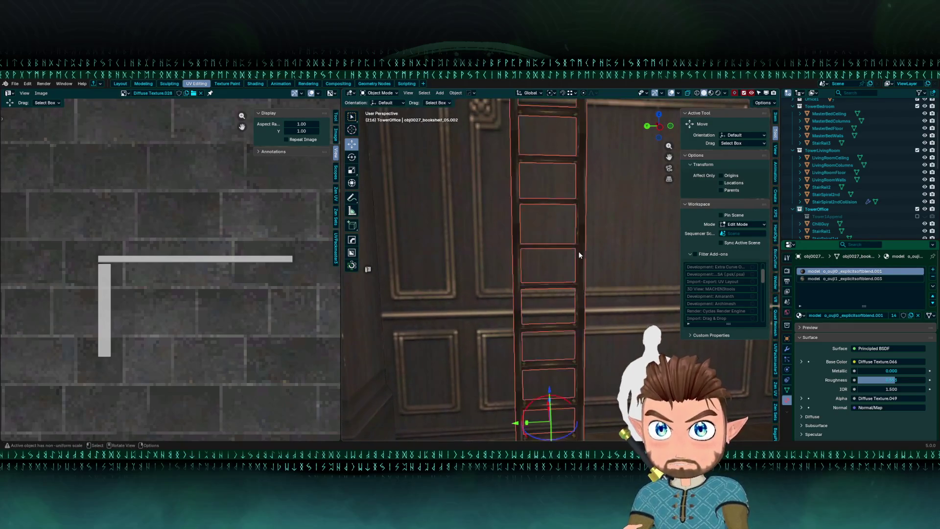
key("Tab")
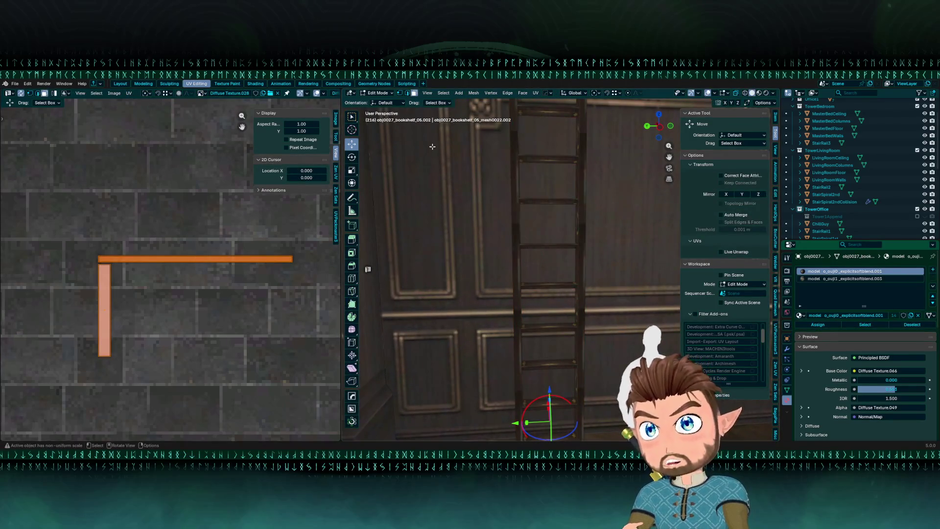
left_click(823, 280)
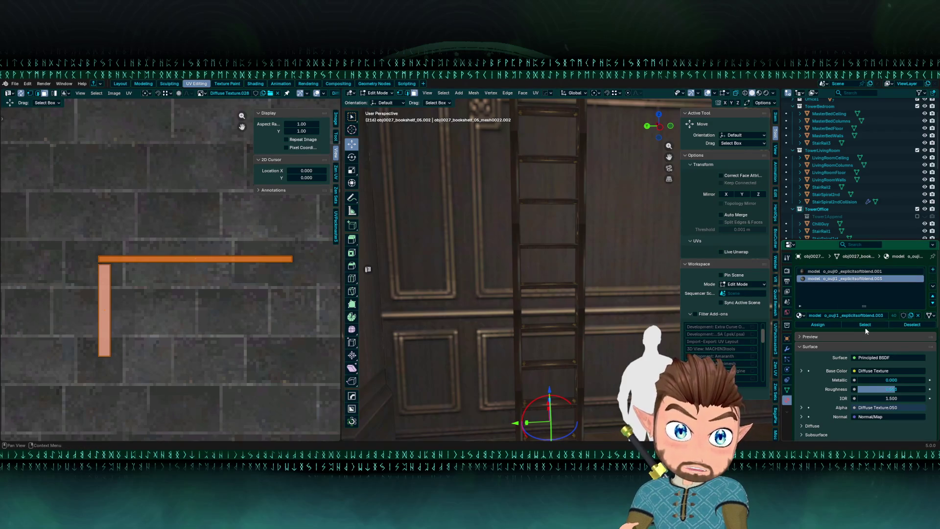
left_click(836, 272)
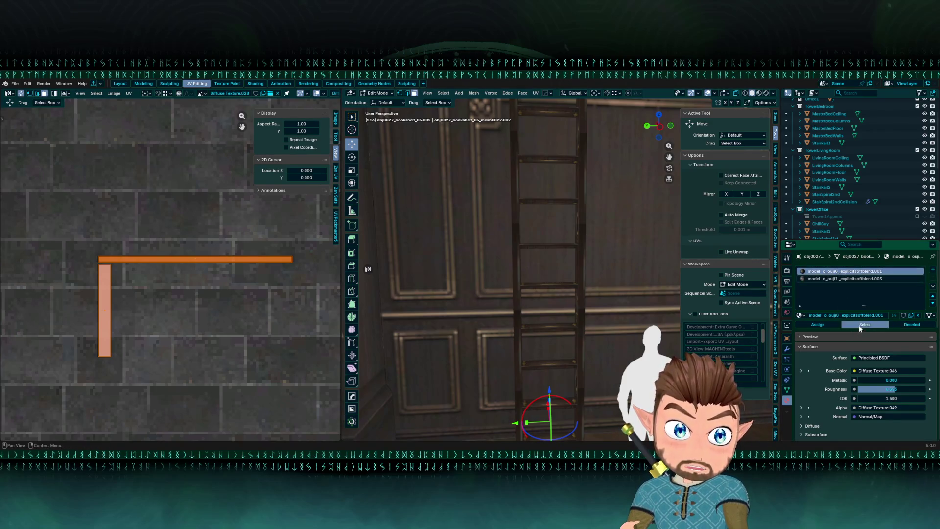
Switch to the Layout workspace, show the Material Properties, and enter Edit Mode on the floor object.
key("Tab")
left_click(534, 291)
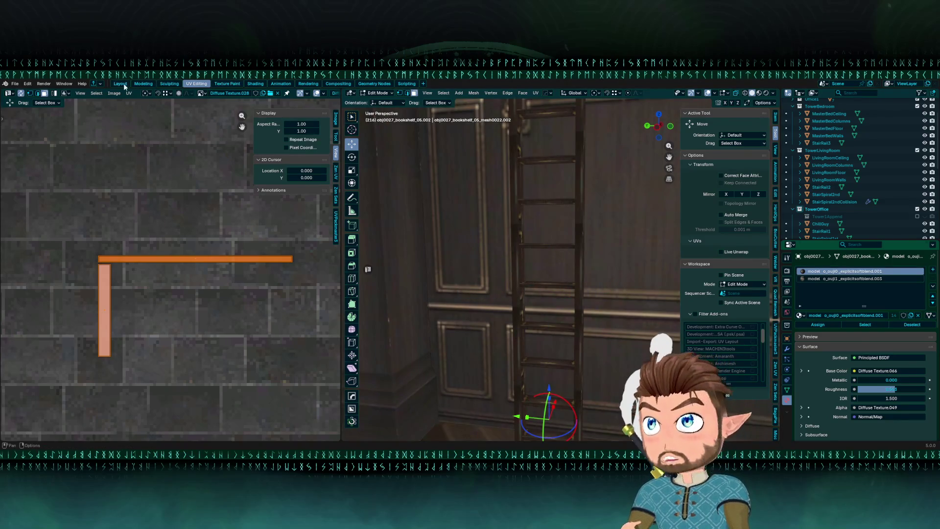
left_click(120, 84)
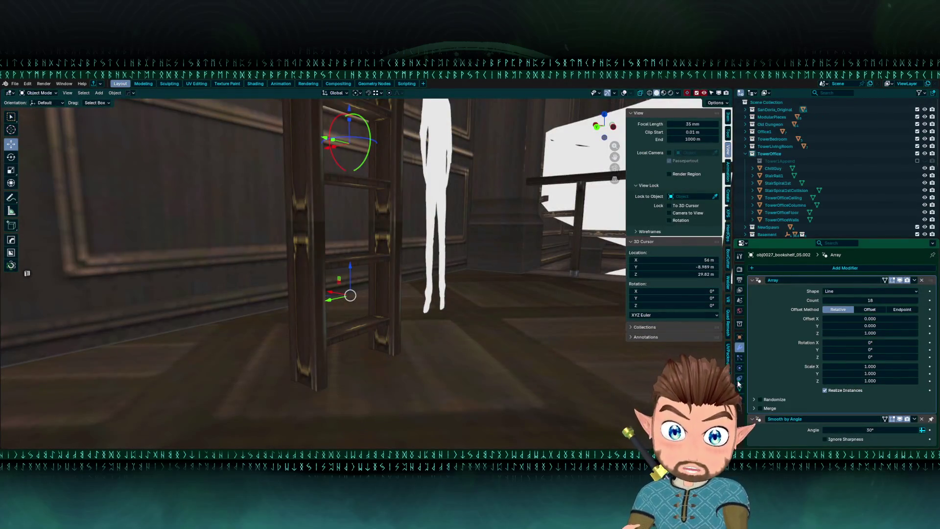
left_click(739, 398)
left_click(499, 299)
key("Tab")
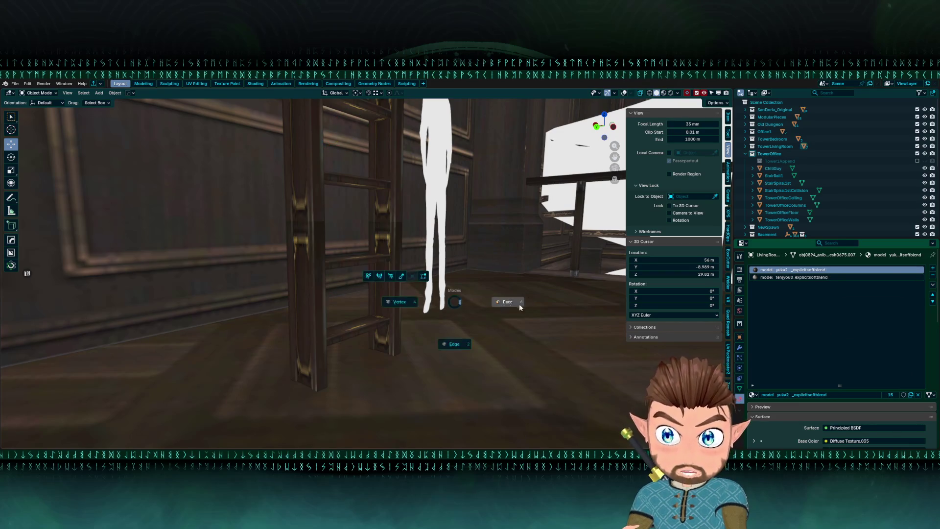
left_click(519, 303)
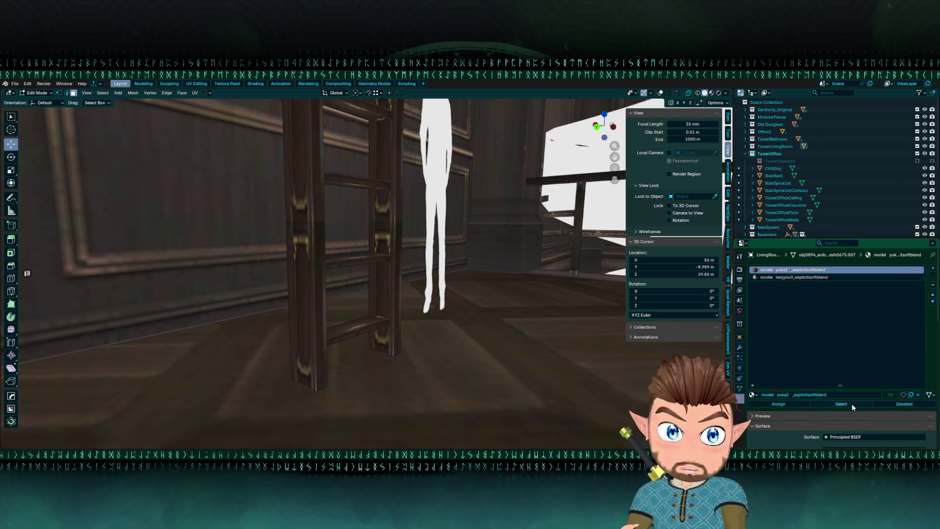
Leave the floor's Edit Mode and enter Edit Mode on the ladder with all geometry deselected.
left_click(797, 277)
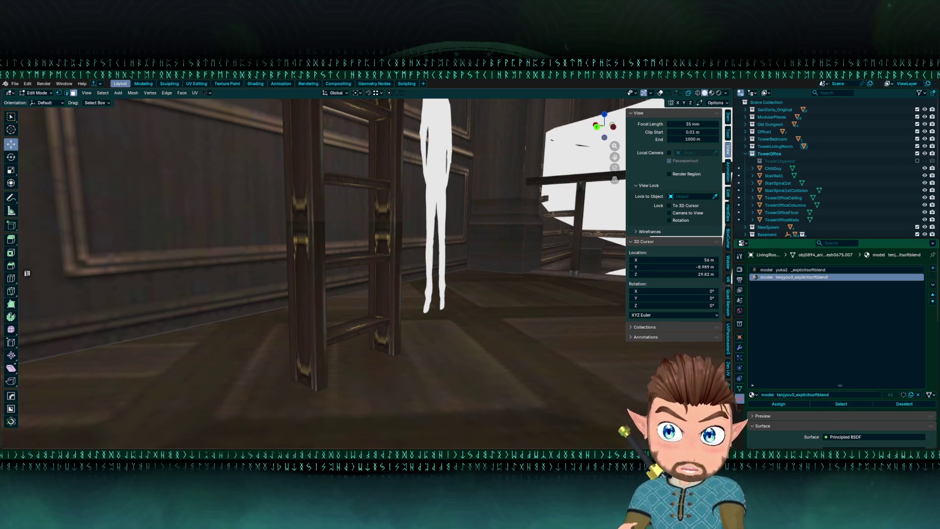
scroll(403, 342, "down", 5)
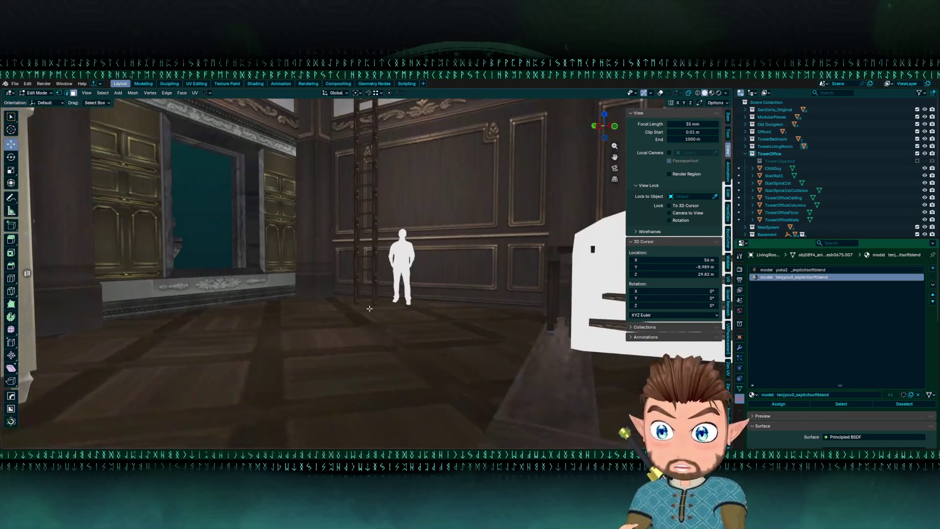
key("Tab")
left_click(368, 295)
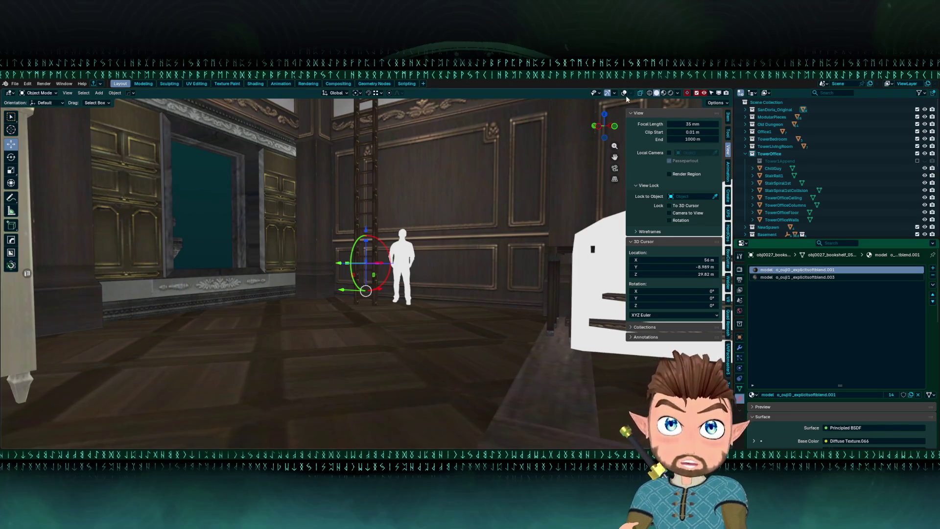
key("Tab")
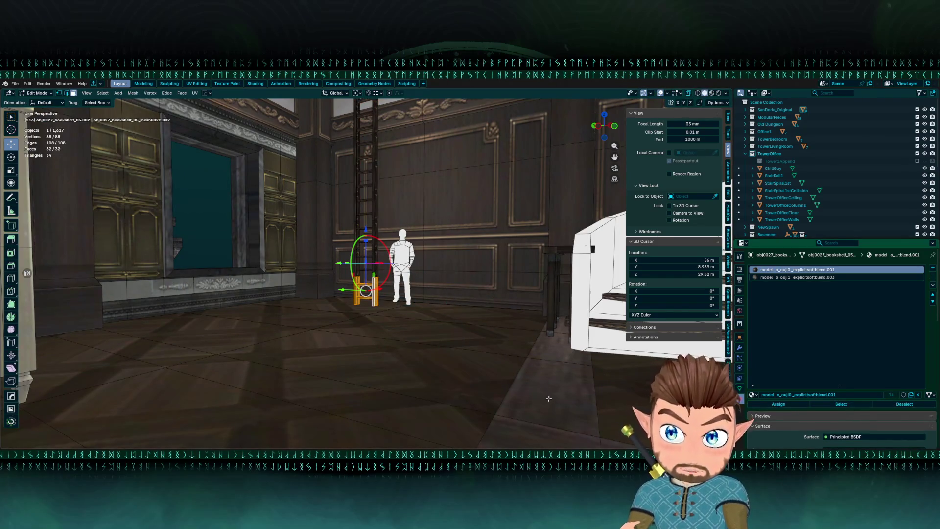
key("alt+a")
Remove the ladder's o_ouji1 material slot so only o_ouji0 remains.
scroll(508, 300, "up", 3)
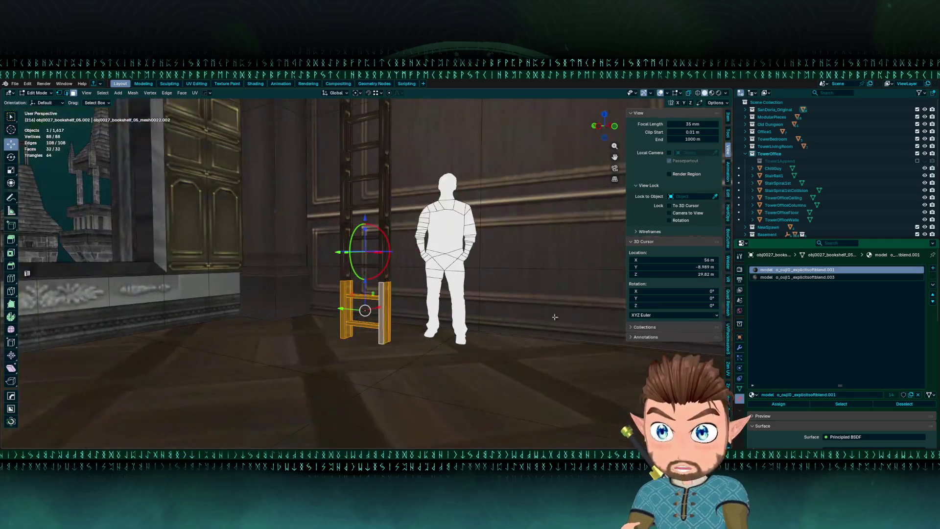
left_click(536, 326)
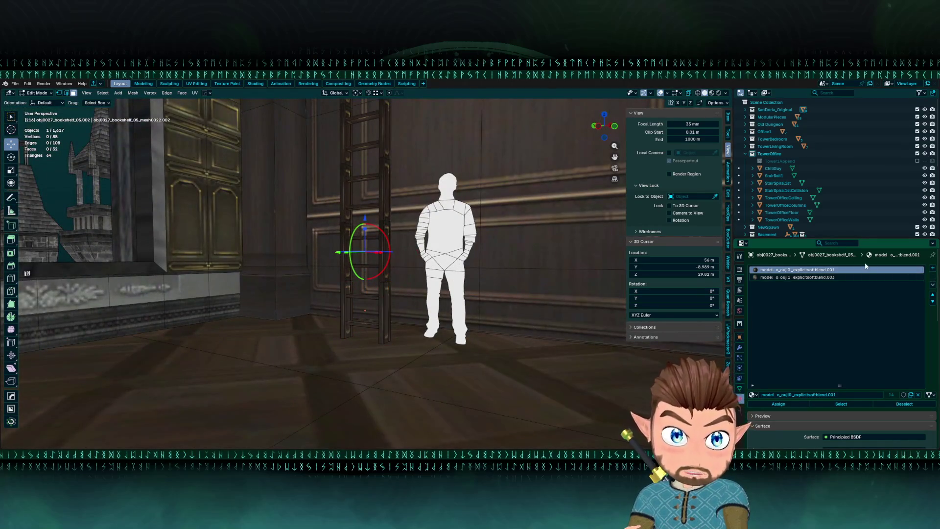
left_click(798, 277)
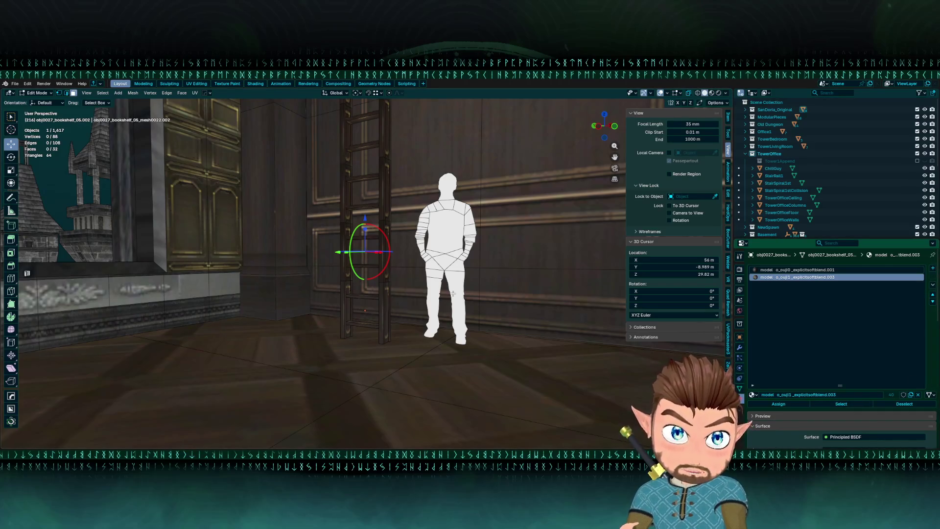
key("Tab")
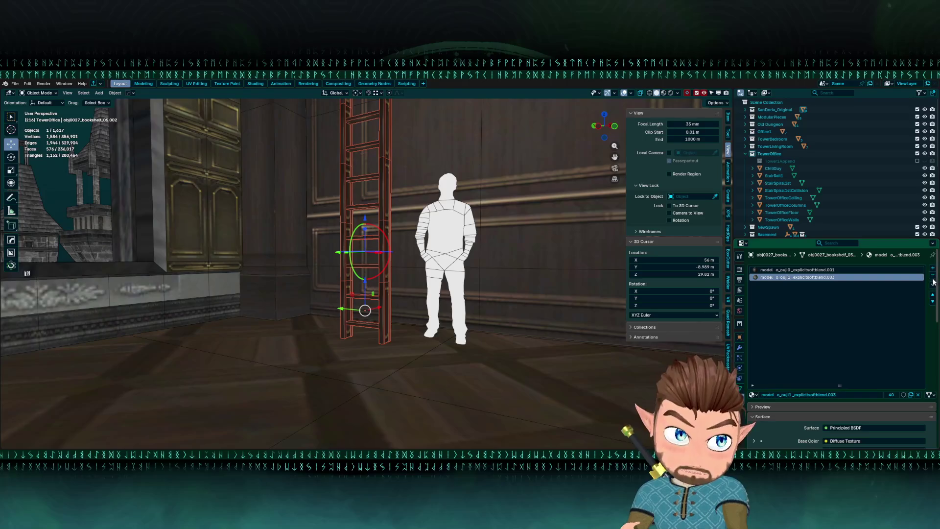
left_click(933, 276)
left_click_drag(86, 224, 173, 252)
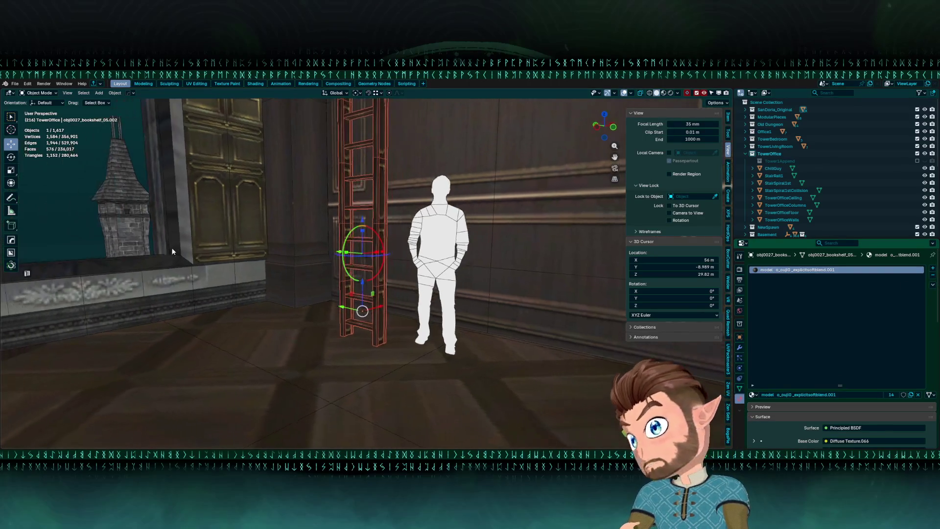
scroll(356, 280, "up", 1)
scroll(356, 279, "up", 1)
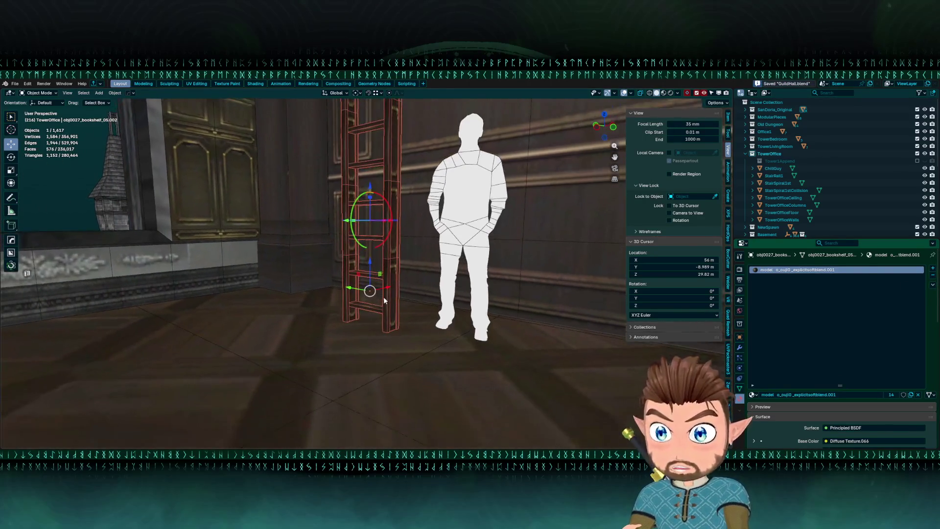
left_click(221, 84)
Select the Diffuse Texture.049 node in Shading, then open the UV Editing image list.
left_click(193, 84)
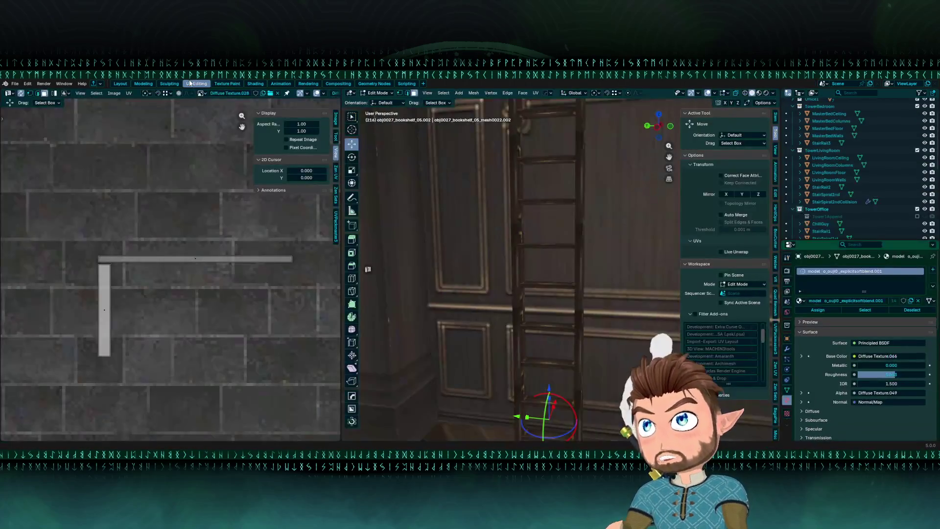
left_click(256, 83)
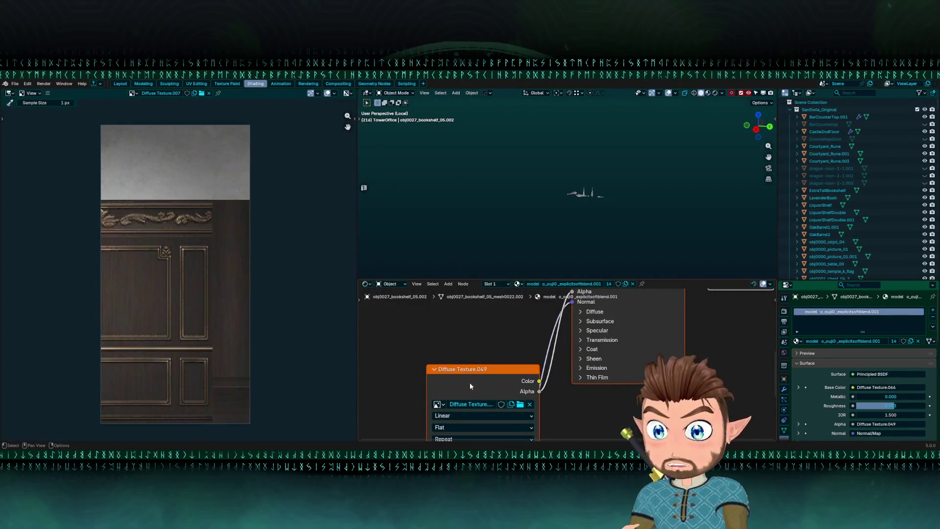
scroll(469, 383, "down", 2)
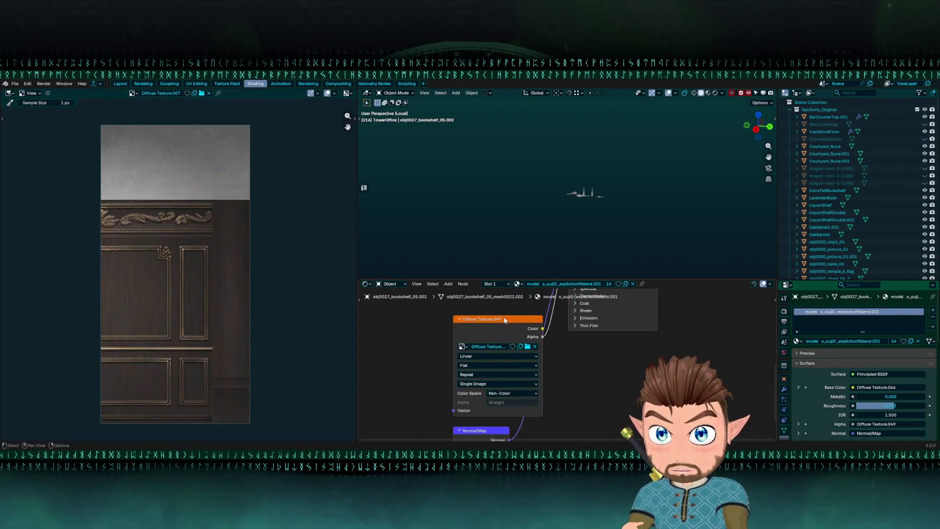
left_click(504, 321)
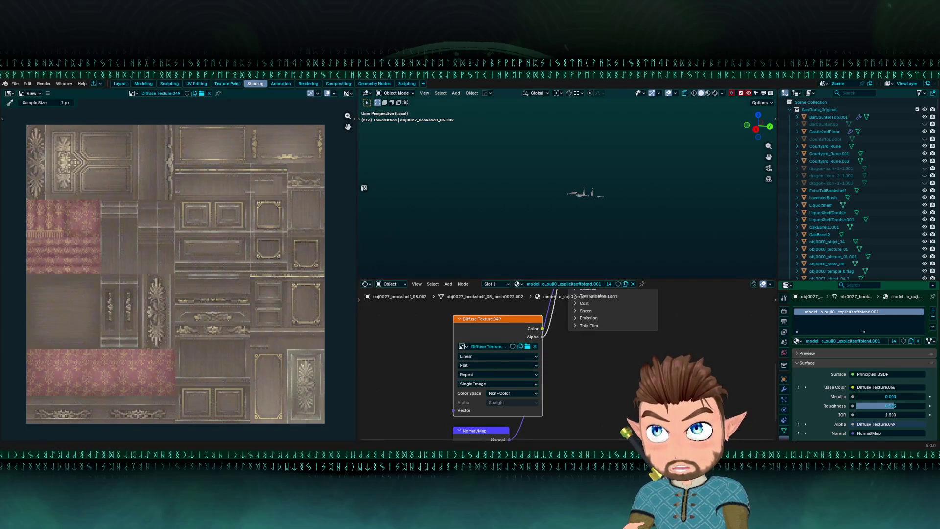
left_click(121, 84)
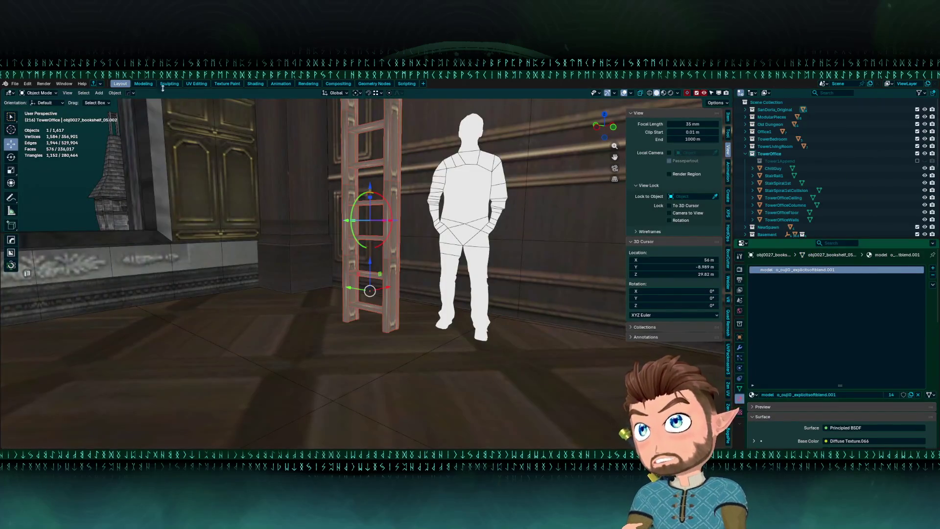
left_click(207, 83)
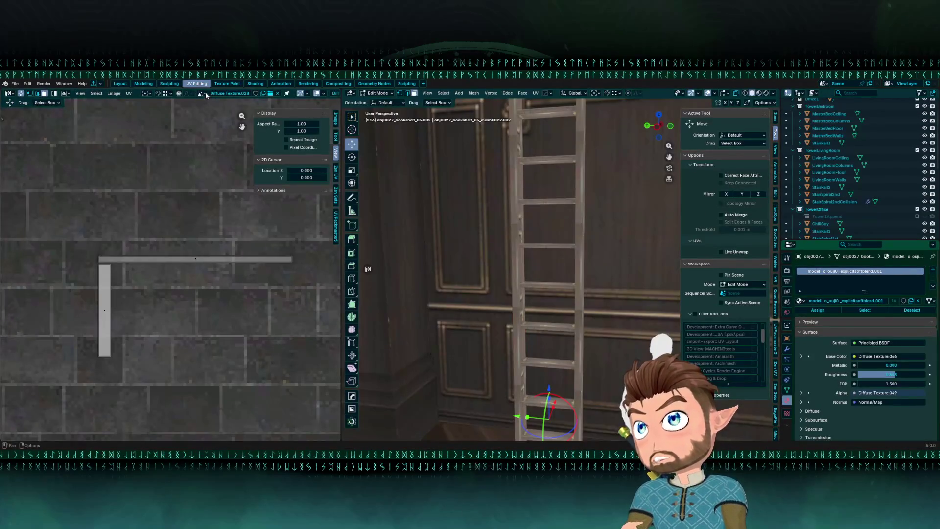
left_click(202, 93)
Display Diffuse Texture.049 in the UV editor and select the ladder's rail UV strip.
type("049")
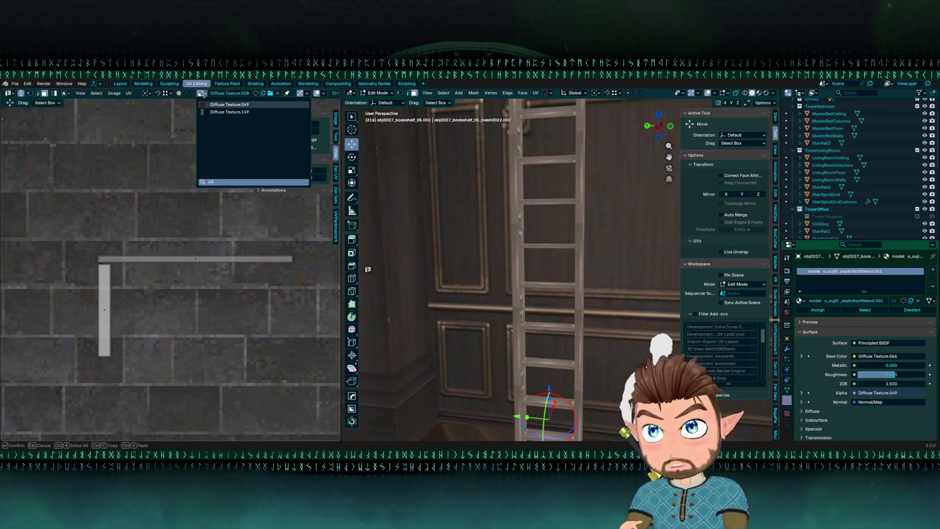
key("Return")
scroll(167, 264, "down", 8)
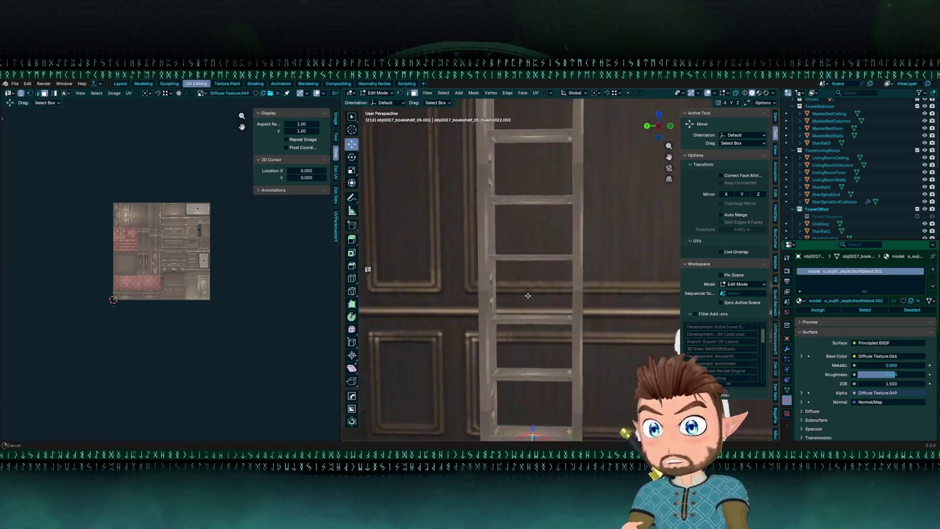
scroll(167, 286, "up", 10)
left_click(105, 314)
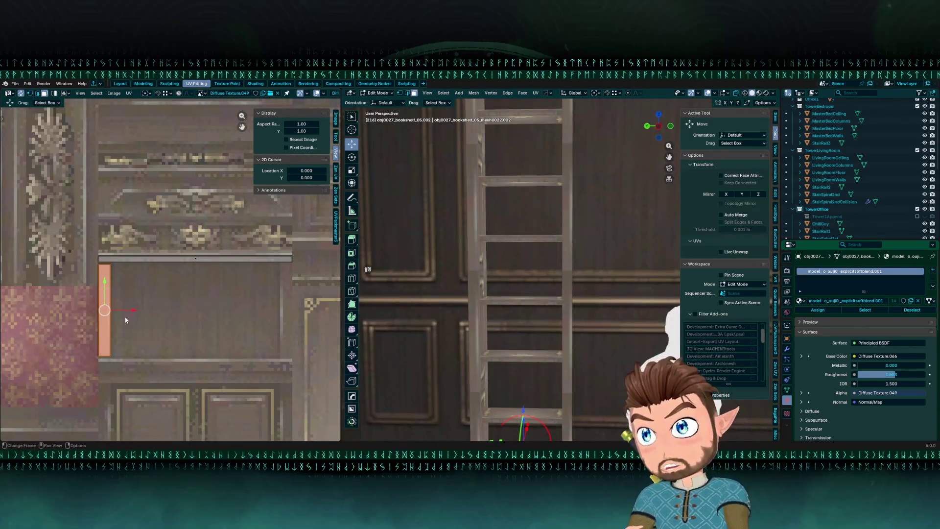
scroll(195, 249, "down", 3)
scroll(267, 246, "down", 3)
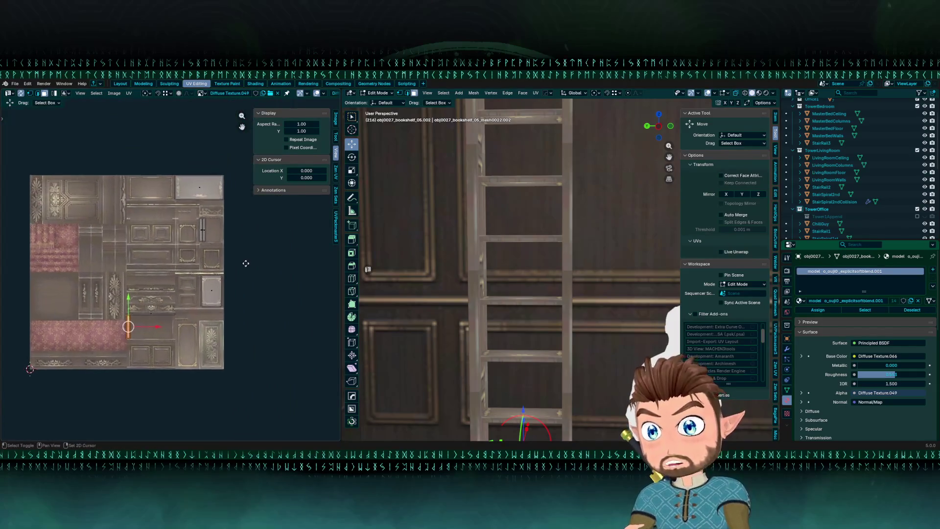
scroll(131, 286, "up", 3)
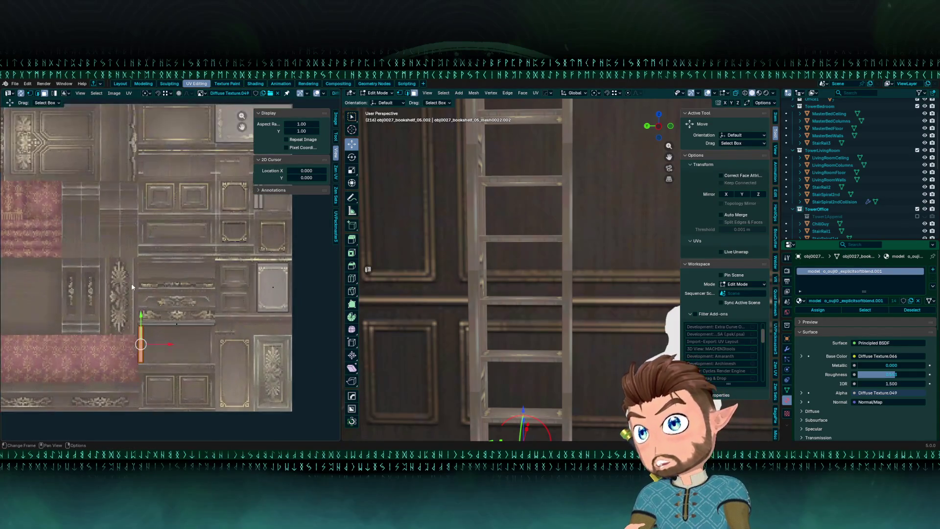
mouse_move(127, 263)
left_mouse_down()
mouse_move(107, 278)
mouse_move(91, 249)
mouse_move(194, 288)
mouse_move(195, 331)
left_mouse_up()
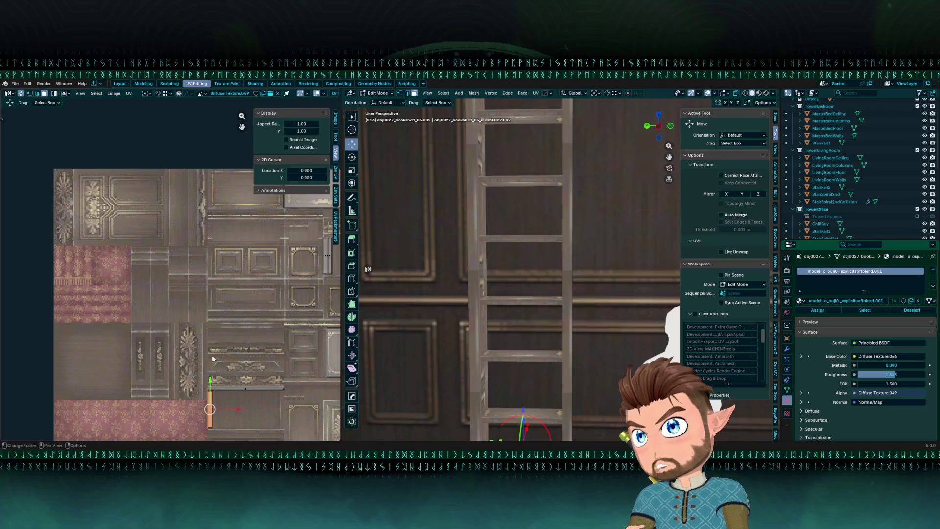
Move the rail UV strip onto the atlas's grey trim bar beside the other strips.
mouse_move(216, 373)
left_mouse_down()
mouse_move(224, 330)
mouse_move(191, 187)
left_mouse_up()
scroll(249, 284, "up", 1)
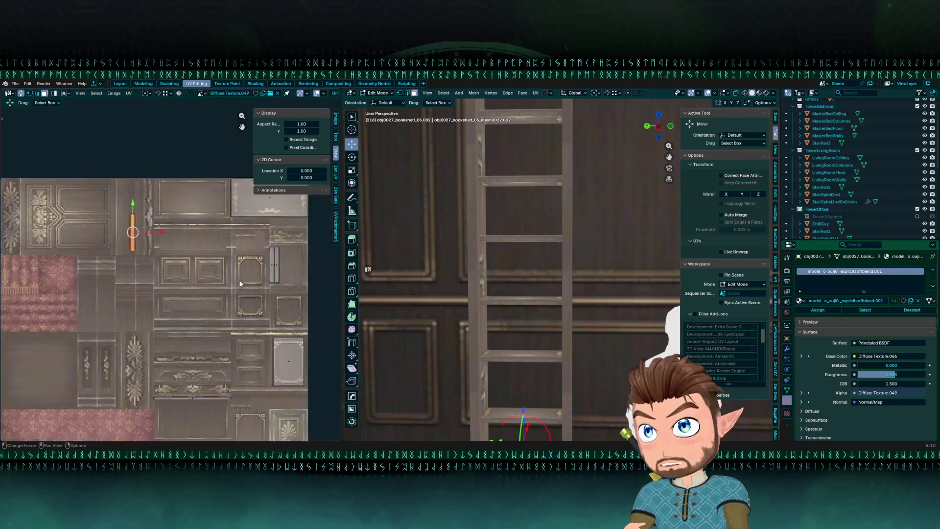
mouse_move(122, 218)
left_mouse_down()
mouse_move(229, 235)
mouse_move(301, 262)
mouse_move(141, 218)
mouse_move(258, 259)
left_mouse_up()
scroll(111, 272, "up", 3)
mouse_move(131, 308)
left_mouse_down()
mouse_move(209, 320)
mouse_move(195, 319)
left_mouse_up()
scroll(190, 315, "up", 1)
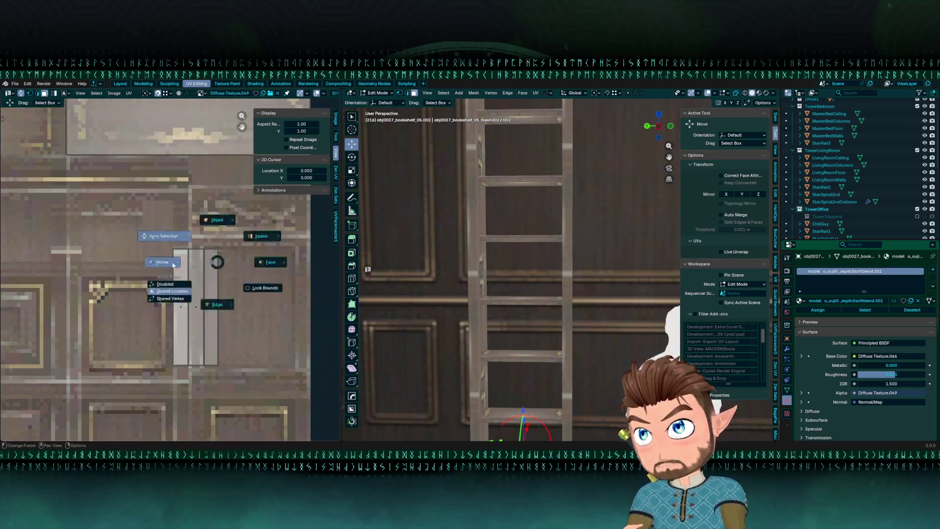
Stretch the rail strips' top edges vertically and shift all strips into place on the trim.
left_click_drag(115, 205, 279, 287)
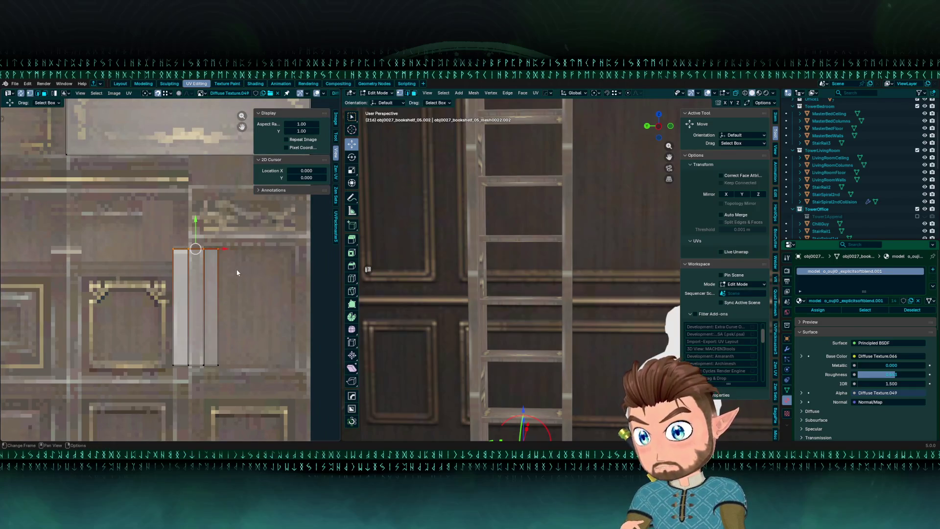
key("s")
key("y")
left_click(210, 269)
left_click_drag(143, 337, 265, 369)
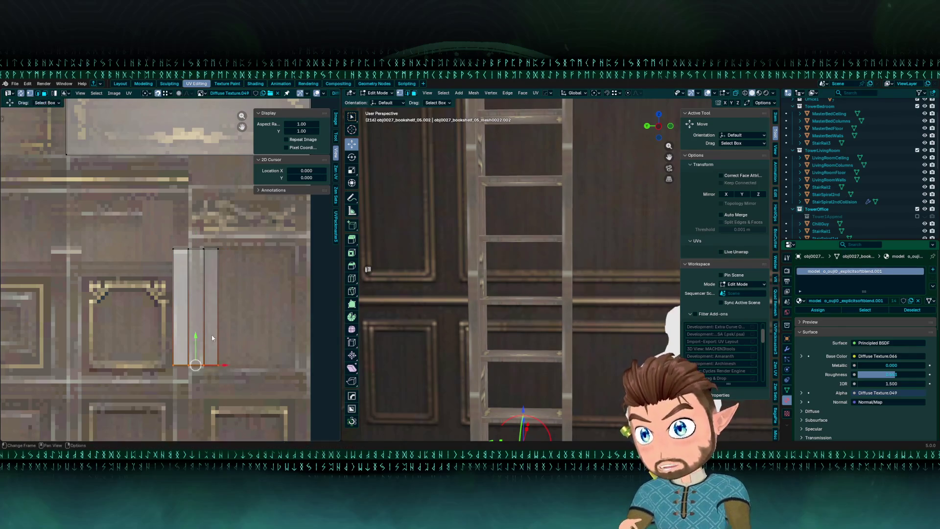
key("a")
key("g")
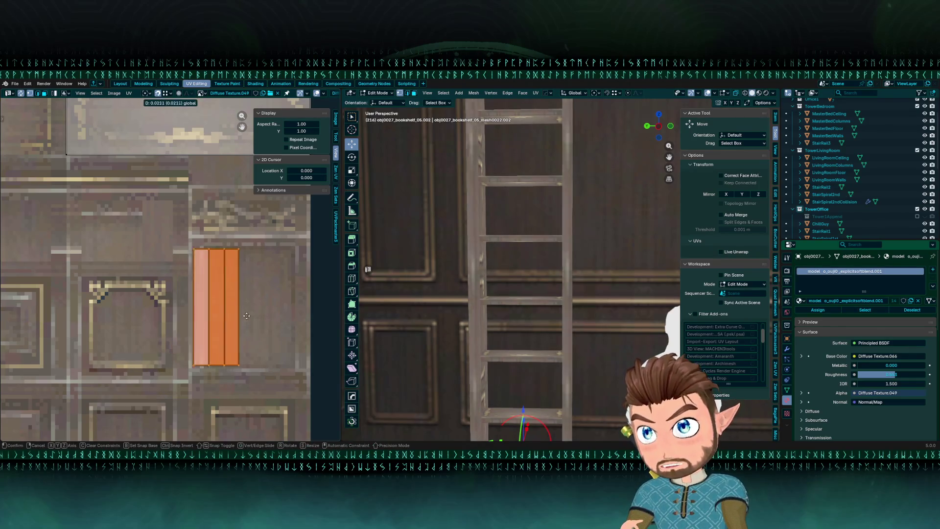
left_click(260, 323)
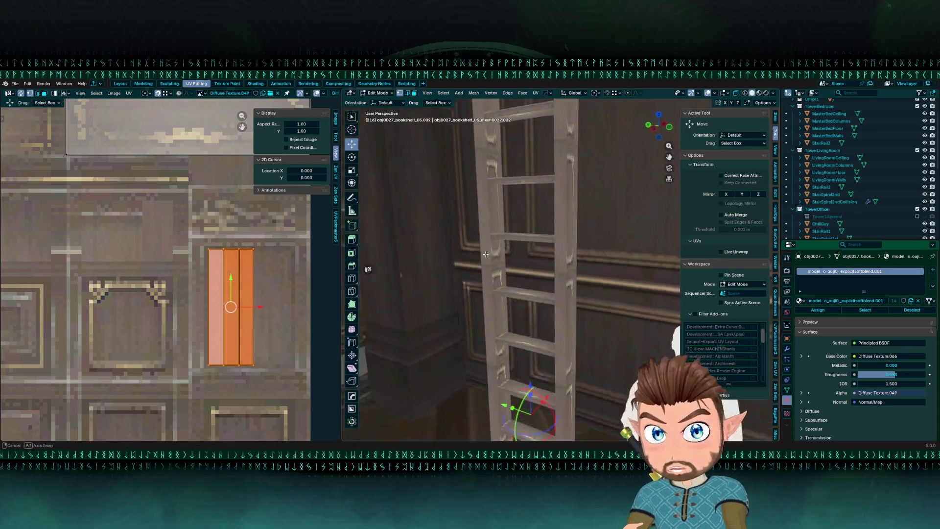
Rotate the rung UV strip 90° and drop it onto the horizontal wood slot.
scroll(226, 328, "down", 4)
scroll(226, 327, "left", 2)
key("g")
key("Escape")
key("g")
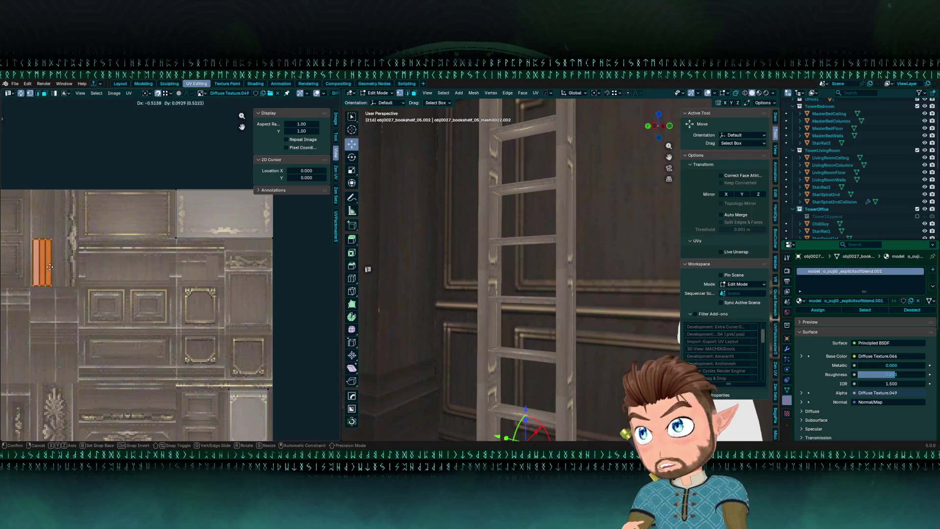
scroll(51, 258, "left", 5)
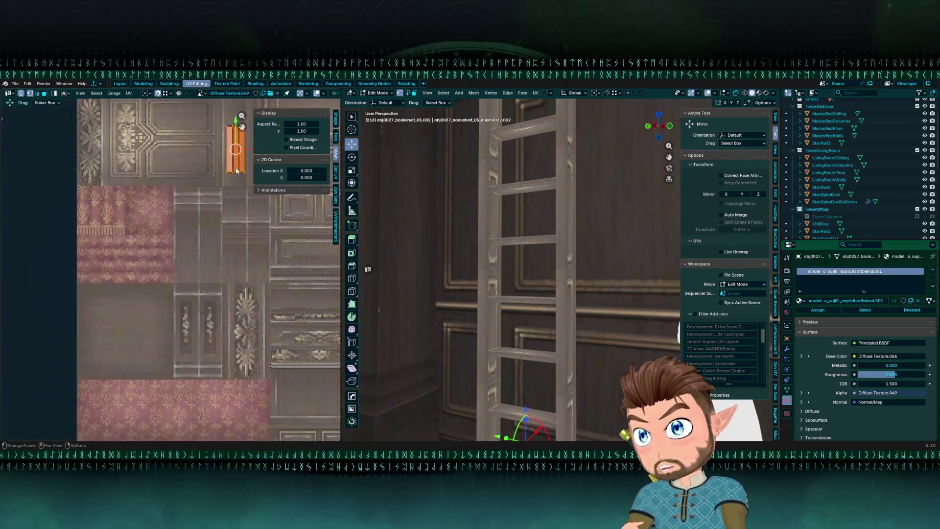
key("r")
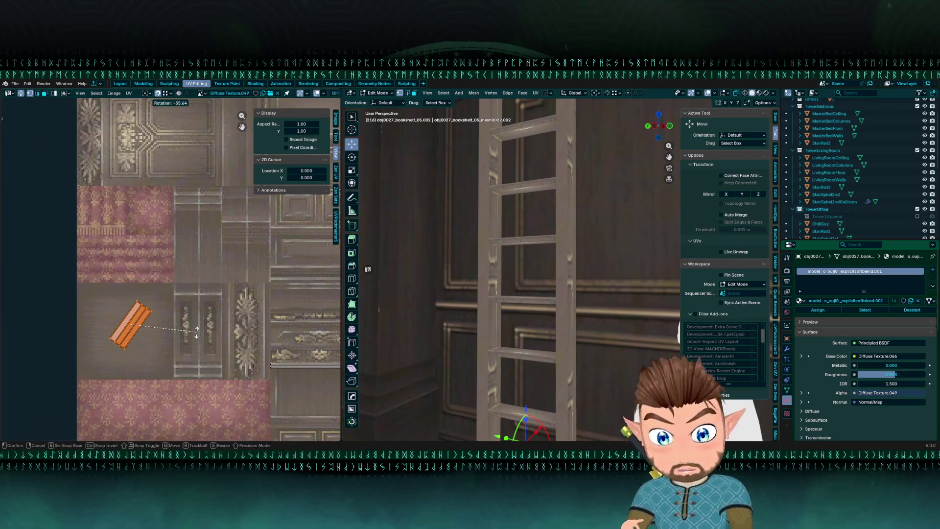
type("0")
key("Return")
key("g")
scroll(196, 332, "down", 2)
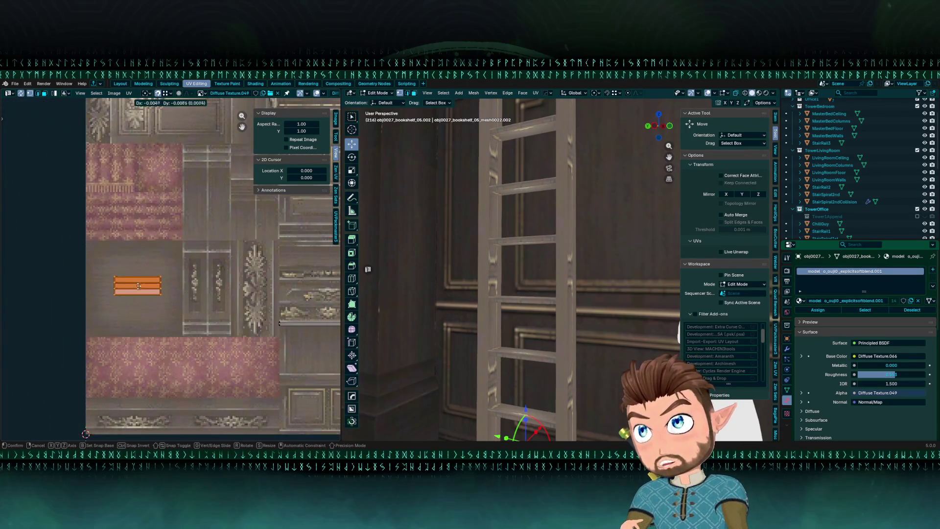
scroll(134, 295, "up", 2)
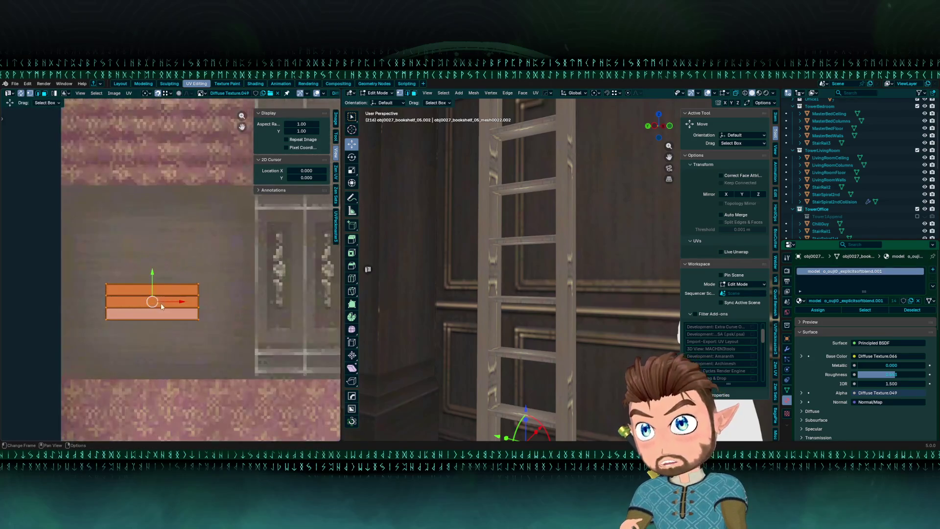
left_click(157, 268)
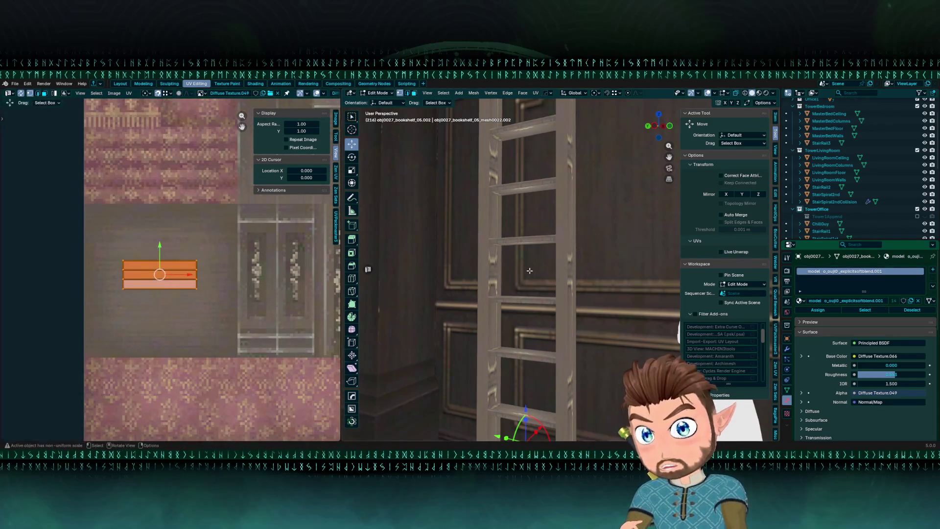
Inspect the textured ladder in Object Mode, then scale up the rung UV island about 2.25×.
key("ctrl+Tab")
left_click(554, 260)
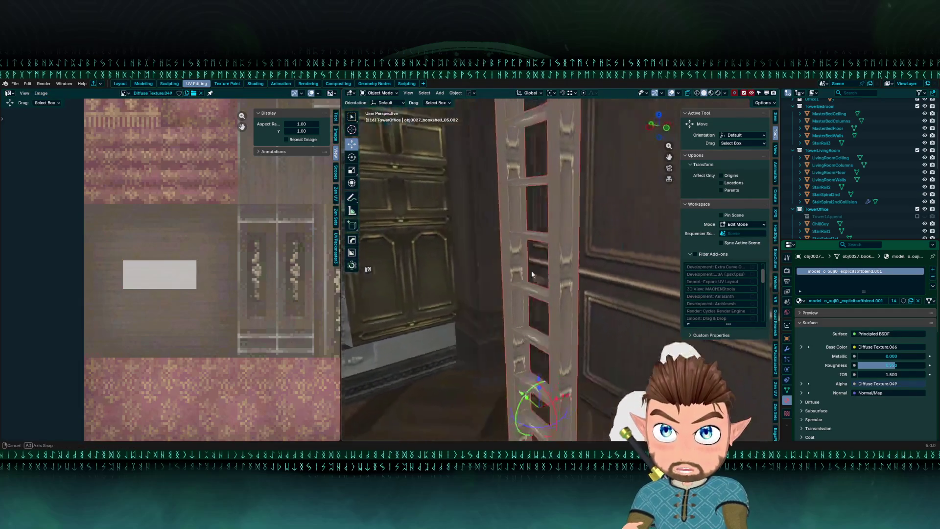
scroll(561, 253, "up", 5)
mouse_move(567, 247)
left_mouse_down()
mouse_move(541, 228)
mouse_move(523, 242)
mouse_move(484, 246)
left_mouse_up()
key("Tab")
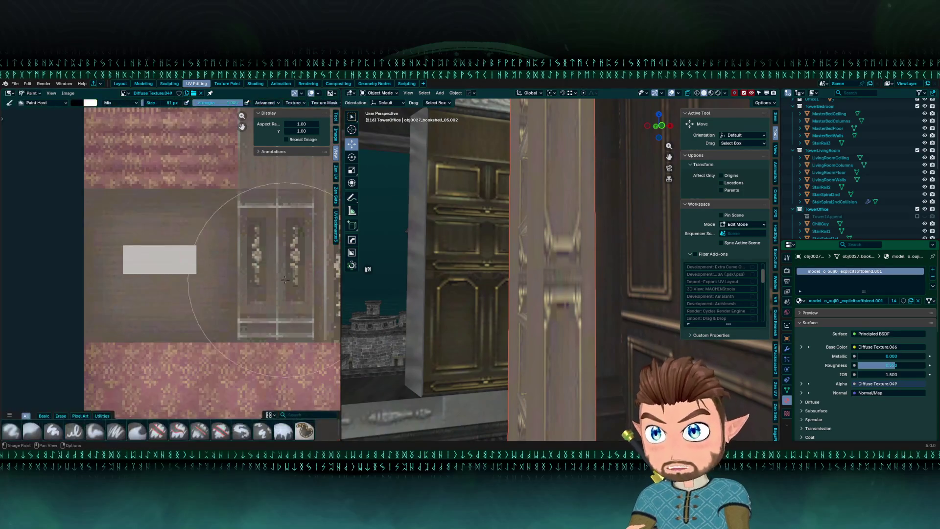
key("s")
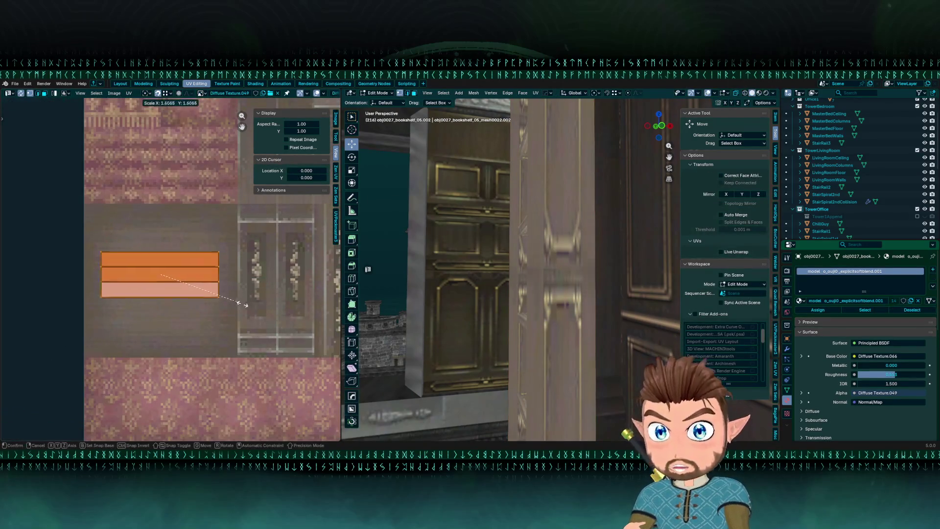
left_click(274, 315)
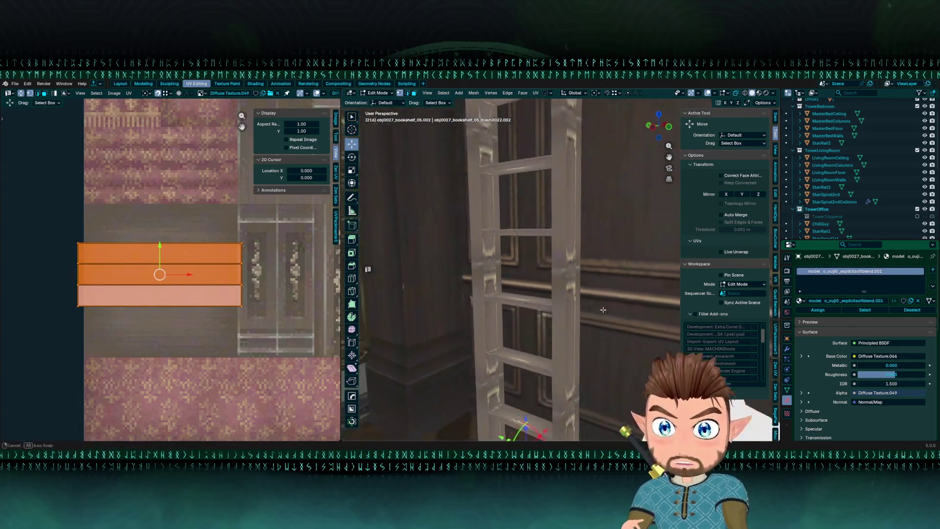
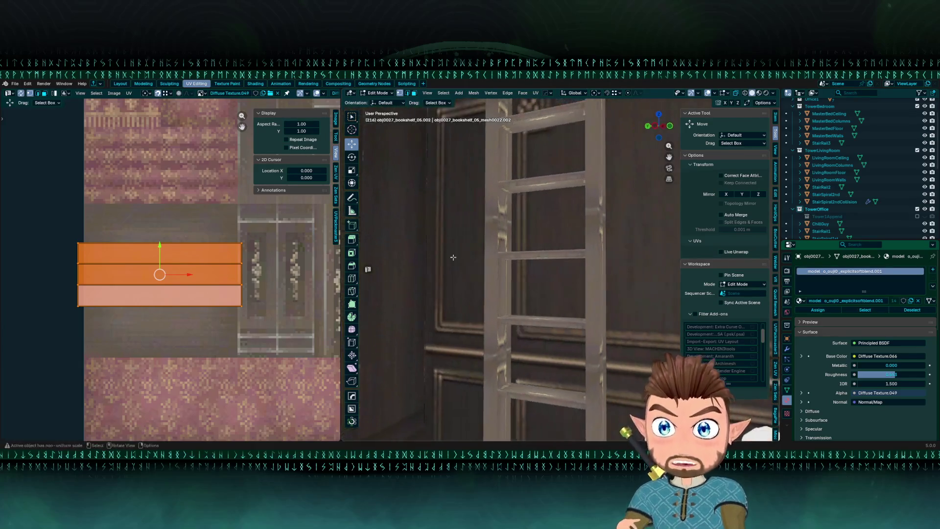
Box-select the ladder rails' UV island and move it onto the carved panel.
scroll(126, 287, "down", 5)
scroll(125, 287, "up", 3)
scroll(126, 287, "down", 2)
scroll(197, 265, "up", 2)
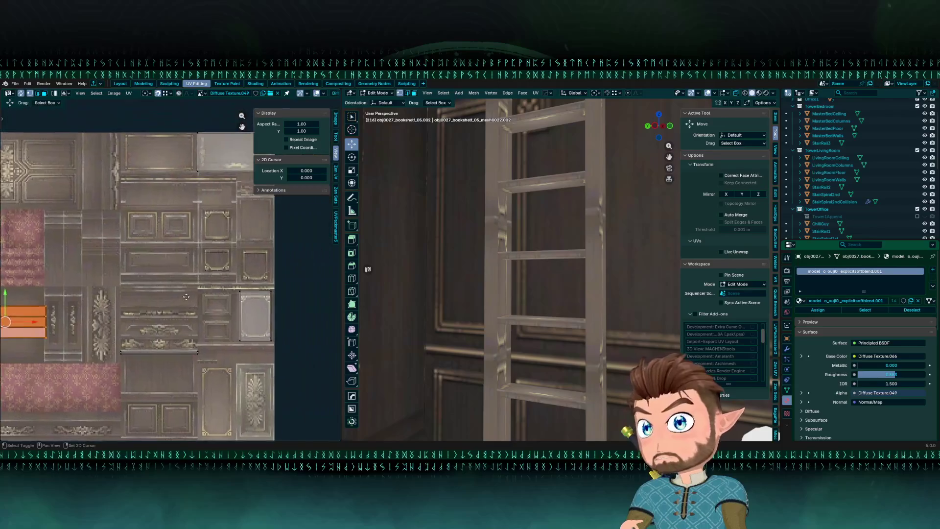
left_click_drag(204, 259, 301, 373)
scroll(239, 304, "down", 2)
mouse_move(238, 304)
left_mouse_down()
mouse_move(230, 298)
mouse_move(182, 328)
mouse_move(170, 355)
mouse_move(185, 259)
mouse_move(172, 215)
mouse_move(155, 321)
mouse_move(189, 383)
mouse_move(241, 384)
left_mouse_up()
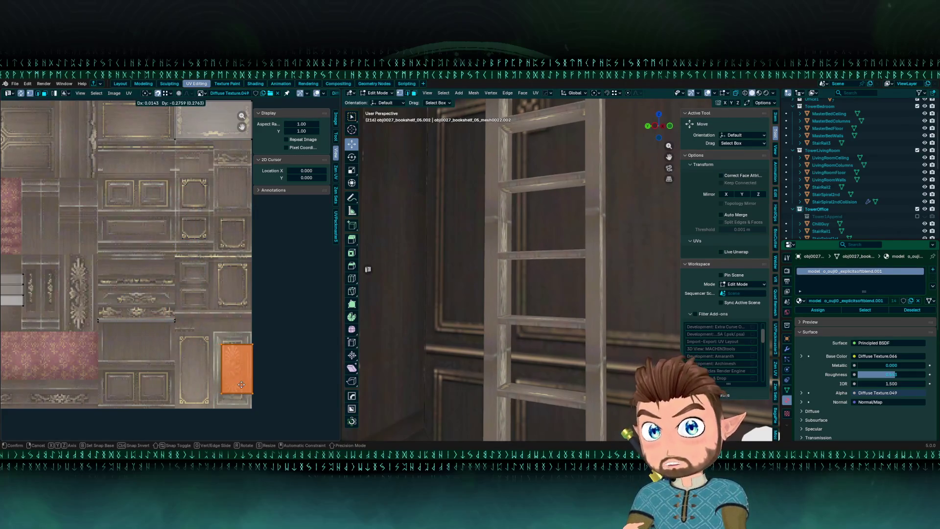
left_click(237, 386)
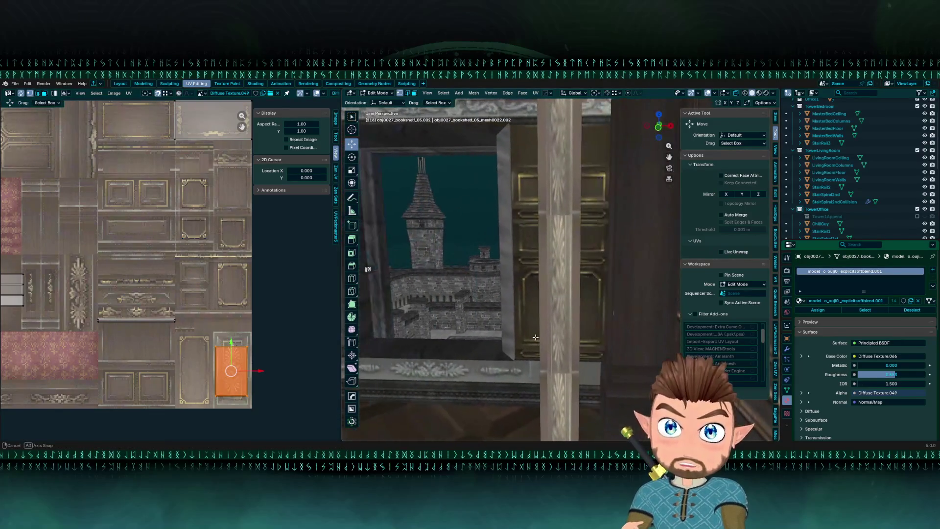
left_click_drag(541, 335, 547, 272)
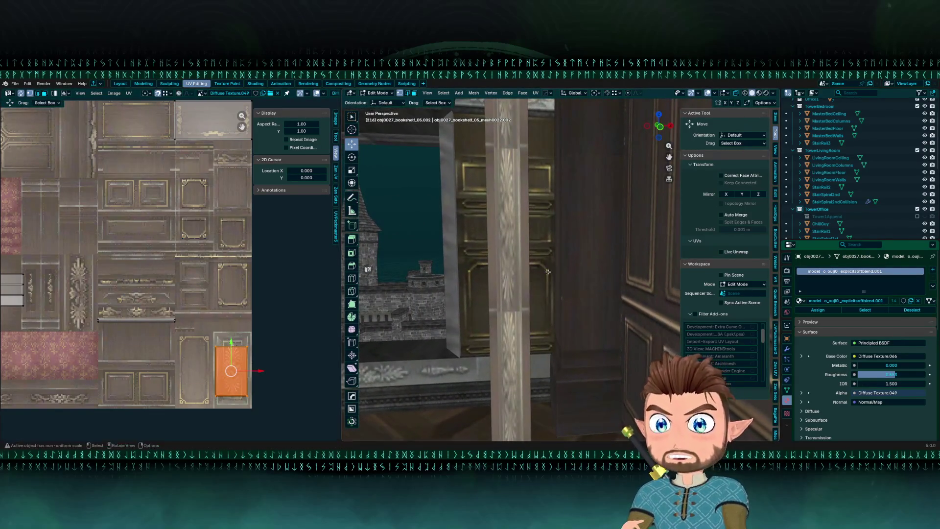
scroll(247, 353, "up", 5)
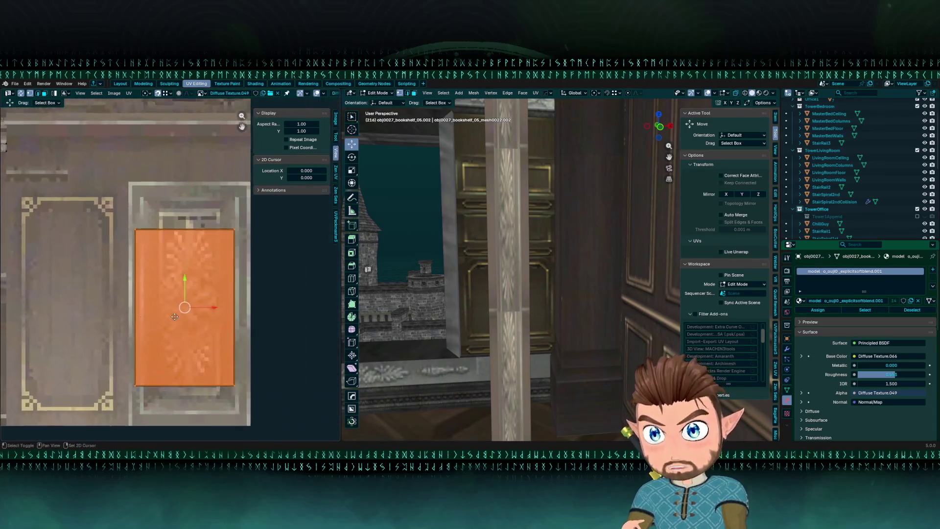
Shrink the island, stretch it tall along Y, widen it slightly along X, and nudge it into place.
key("s")
key("g")
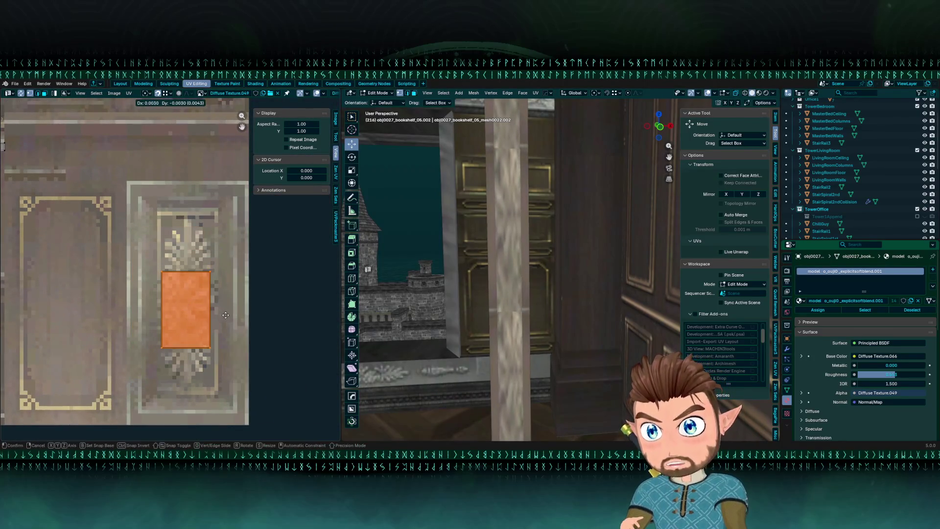
key("s")
key("y")
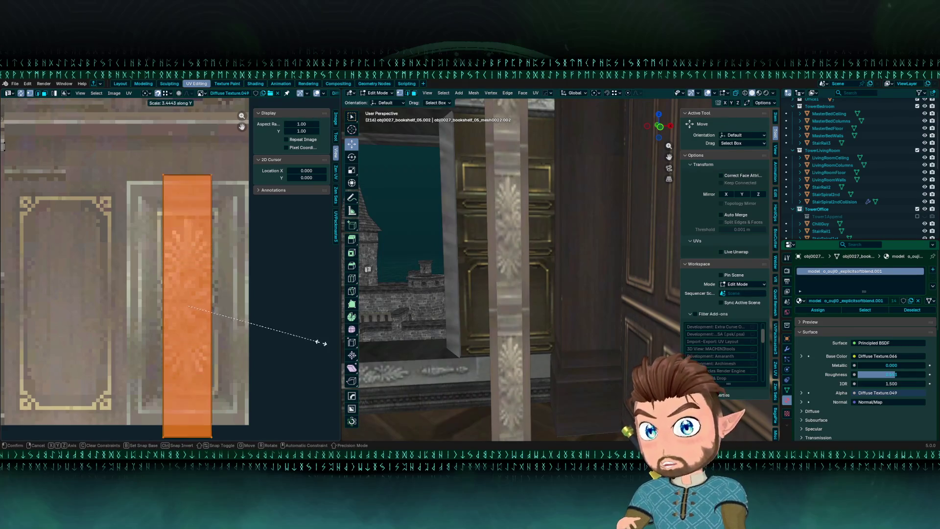
left_click(286, 341)
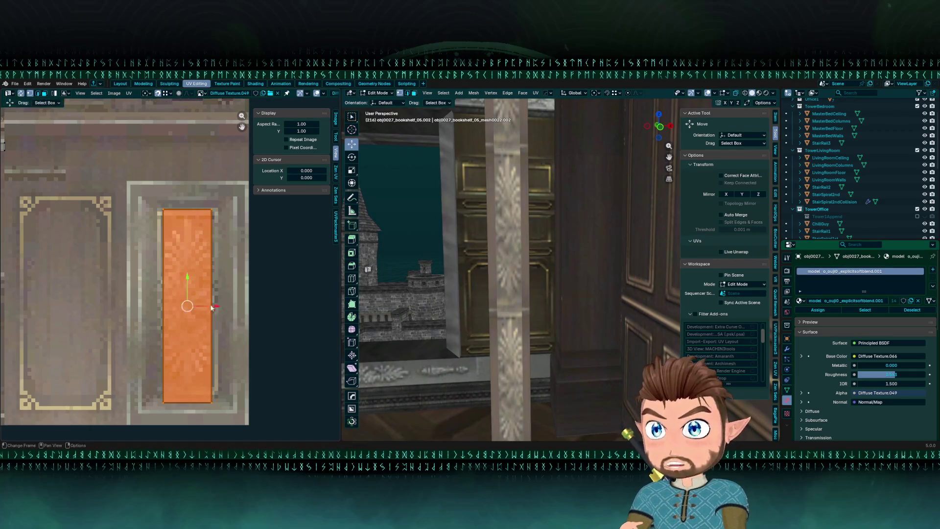
key("s")
key("x")
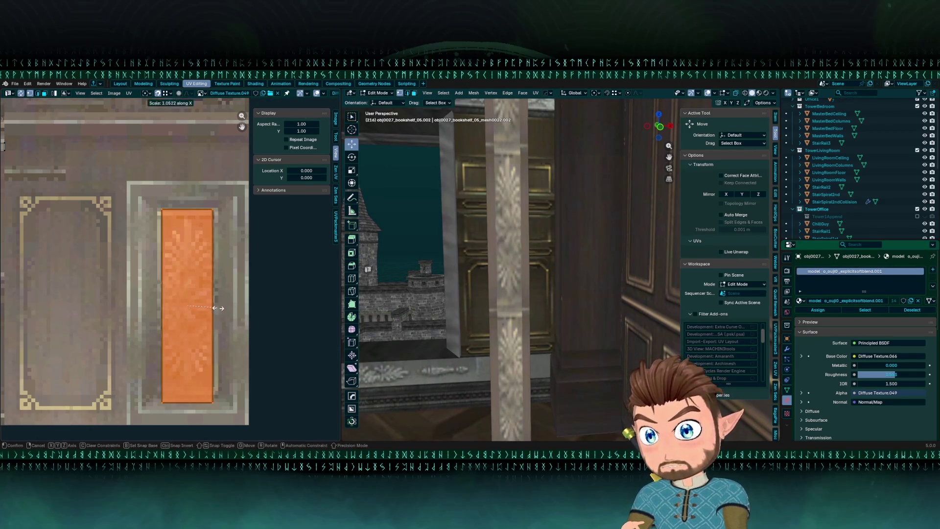
left_click(228, 308)
key("alt+a")
left_click(193, 280)
key("g")
left_click(198, 279)
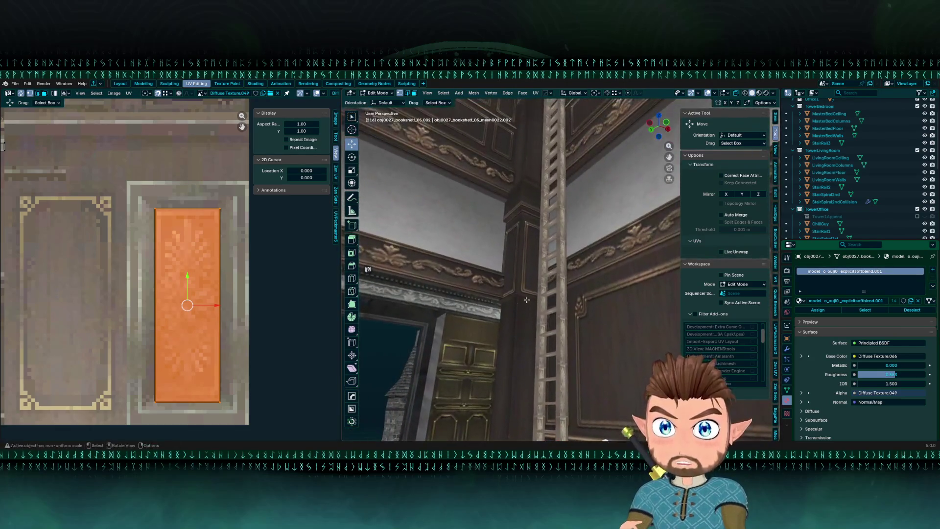
Move the rail UV island up-left into the texture's upper-left carved strip.
scroll(182, 288, "down", 8)
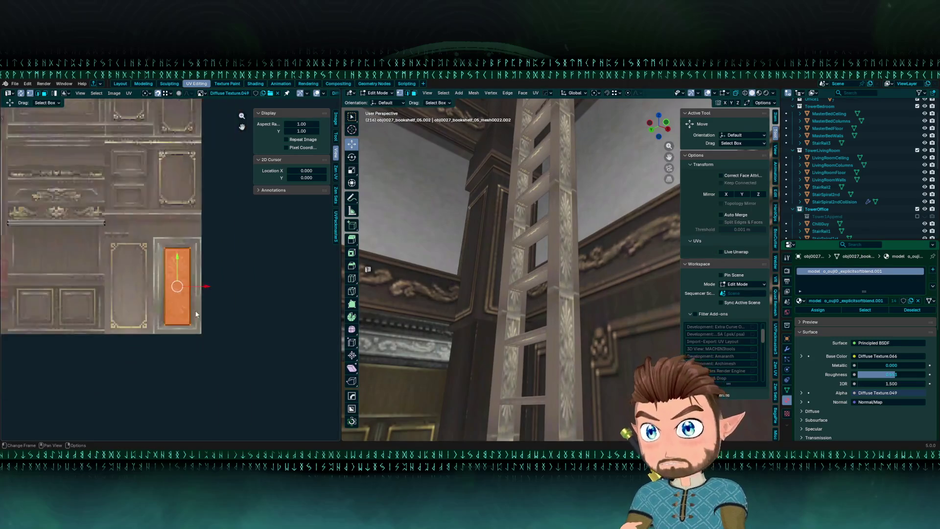
scroll(182, 288, "up", 3)
key("g")
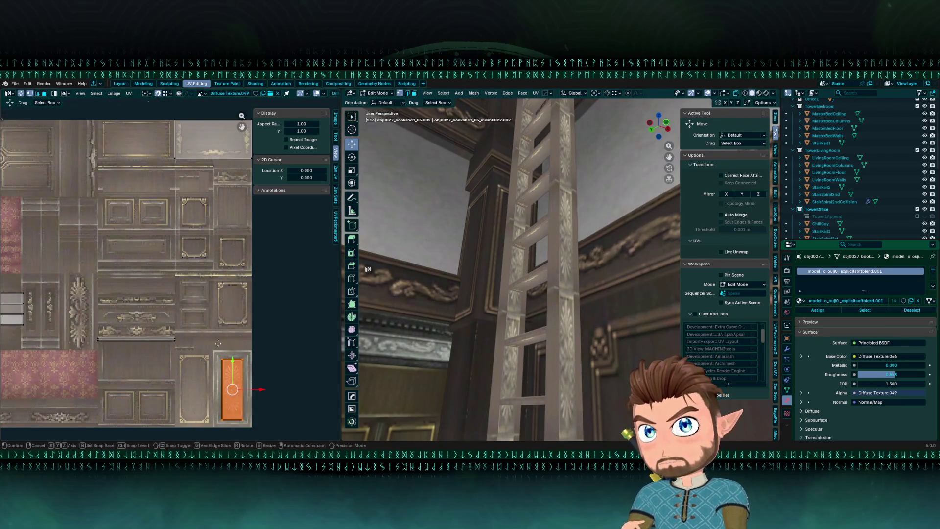
mouse_move(99, 239)
left_mouse_down()
mouse_move(56, 162)
mouse_move(61, 131)
mouse_move(156, 169)
mouse_move(136, 235)
mouse_move(61, 268)
mouse_move(66, 306)
mouse_move(39, 211)
left_mouse_up()
mouse_move(195, 294)
left_mouse_down()
mouse_move(163, 263)
mouse_move(144, 217)
left_mouse_up()
left_click(144, 217)
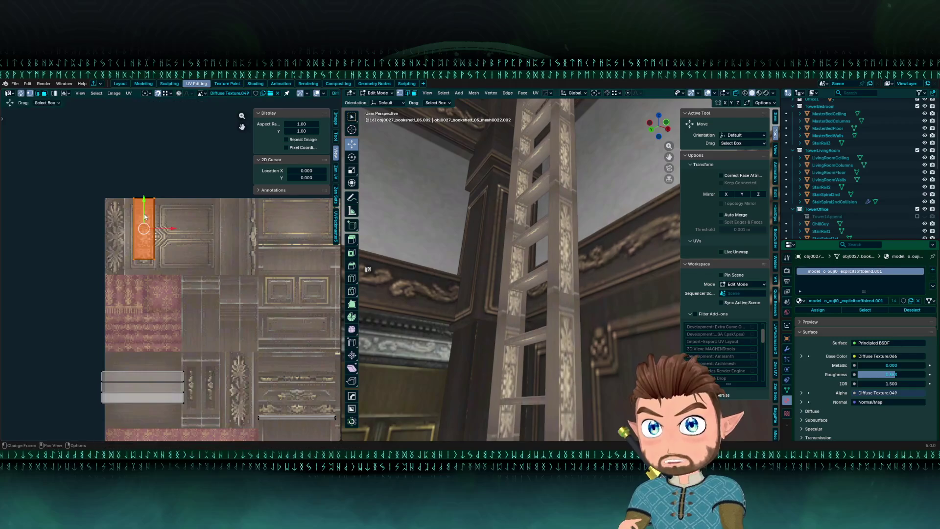
scroll(174, 262, "up", 4)
key("g")
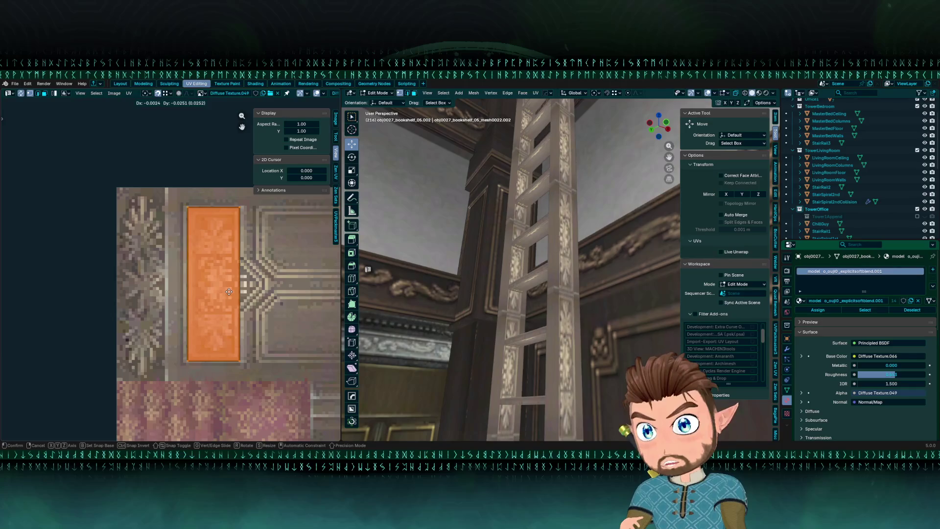
left_click(229, 291)
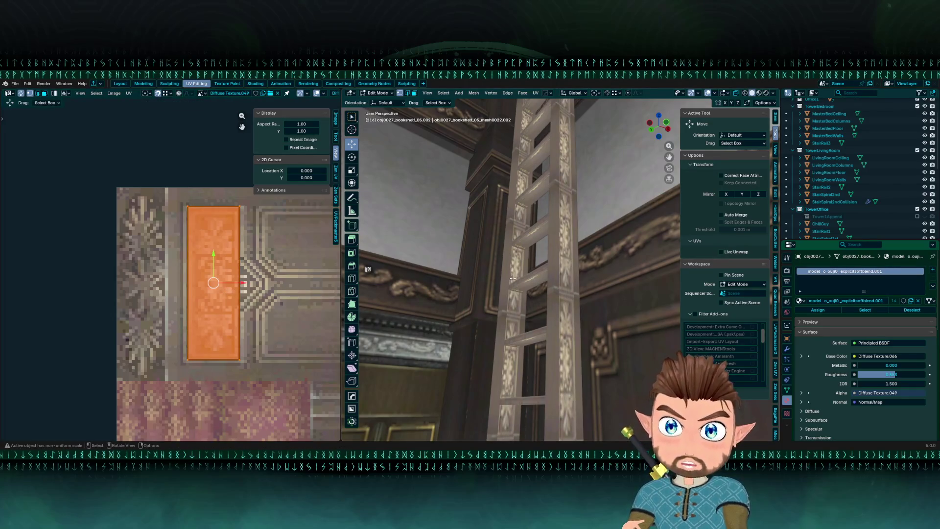
Select another ladder face and place its UV island on a plain panel.
mouse_move(520, 337)
left_mouse_down()
mouse_move(548, 336)
mouse_move(471, 343)
mouse_move(518, 326)
left_mouse_up()
left_click(541, 340)
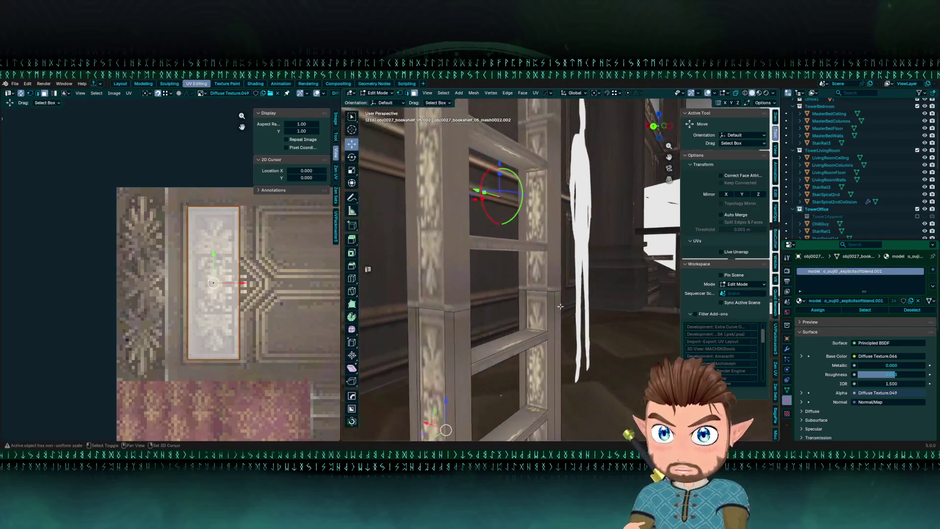
scroll(144, 287, "down", 4)
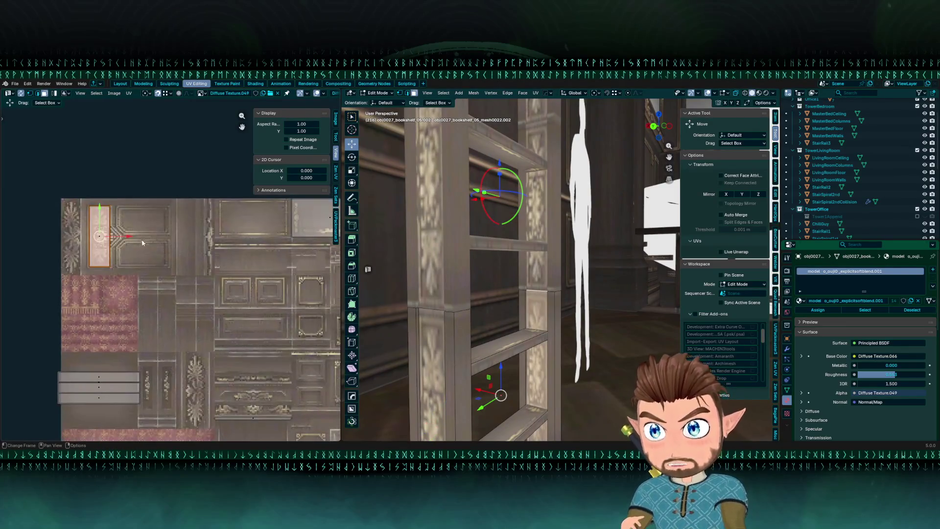
left_click_drag(130, 239, 214, 244)
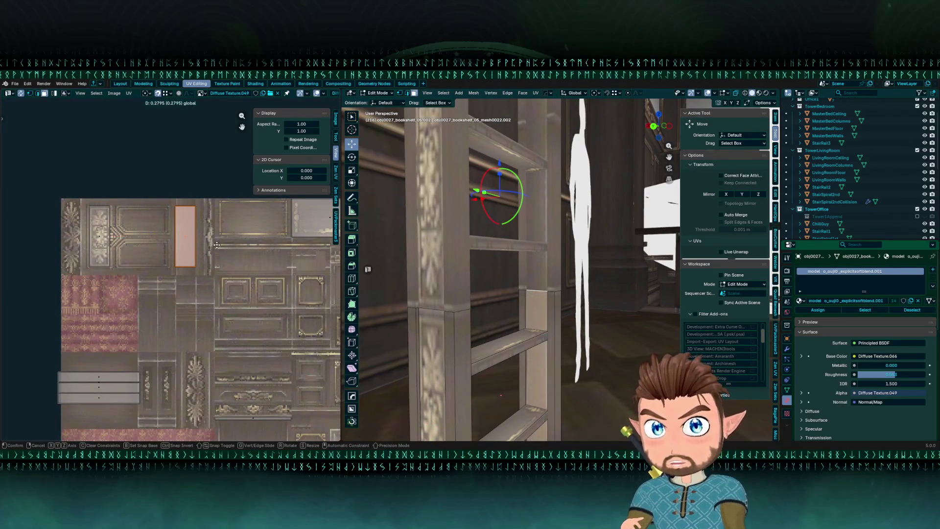
scroll(217, 248, "up", 6)
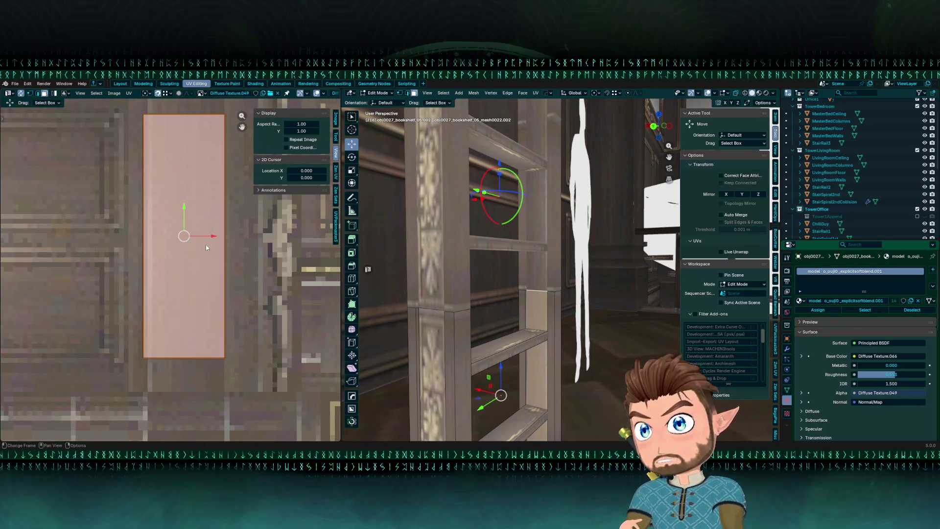
left_click(214, 234)
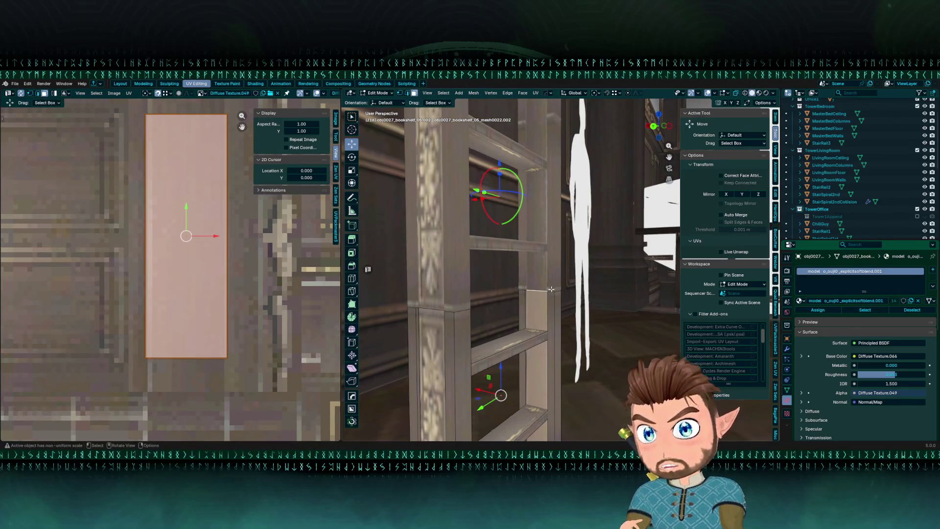
Return to Object Mode, deselect the ladder, and orbit toward the bookshelf.
scroll(520, 288, "up", 3)
left_click_drag(520, 288, 470, 299)
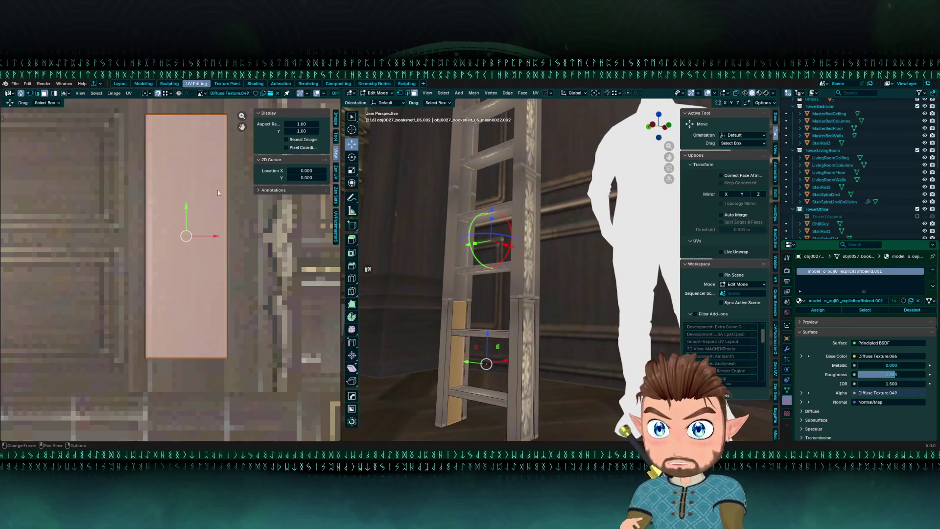
key("Tab")
mouse_move(436, 158)
left_mouse_down()
mouse_move(424, 210)
mouse_move(451, 272)
mouse_move(430, 279)
left_mouse_up()
key("alt+a")
mouse_move(391, 206)
left_mouse_down()
mouse_move(431, 252)
mouse_move(525, 263)
mouse_move(528, 291)
left_mouse_up()
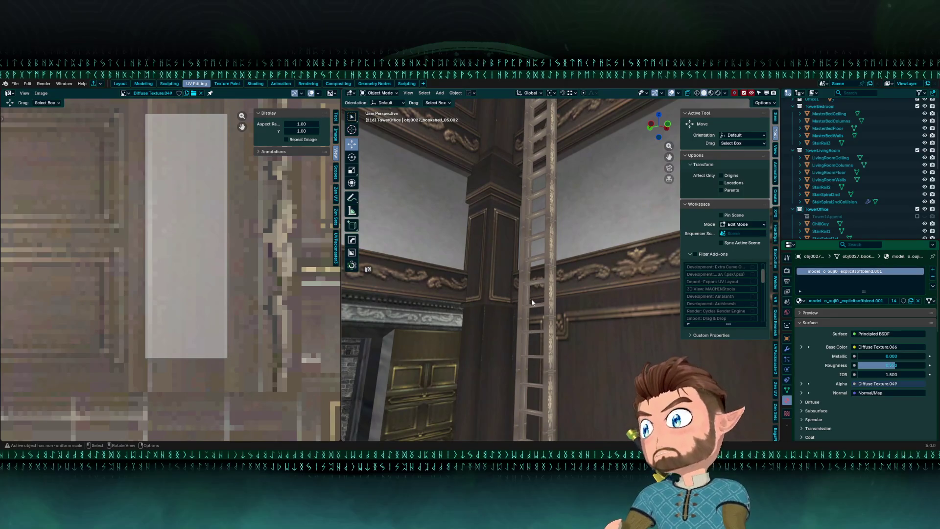
Zoom and shift the UV Editor view over the wood texture.
scroll(533, 298, "up", 3)
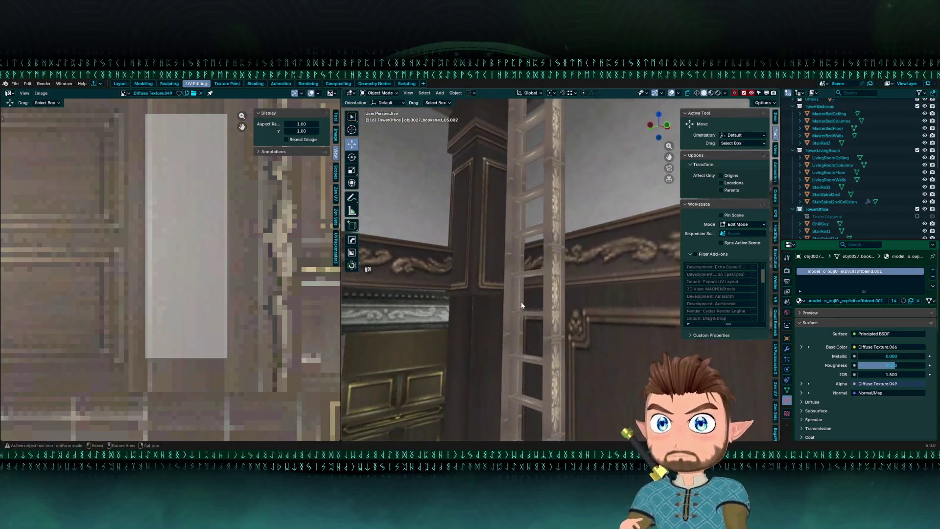
scroll(522, 306, "up", 2)
scroll(189, 279, "down", 10)
left_click_drag(196, 262, 194, 255)
scroll(491, 276, "up", 2)
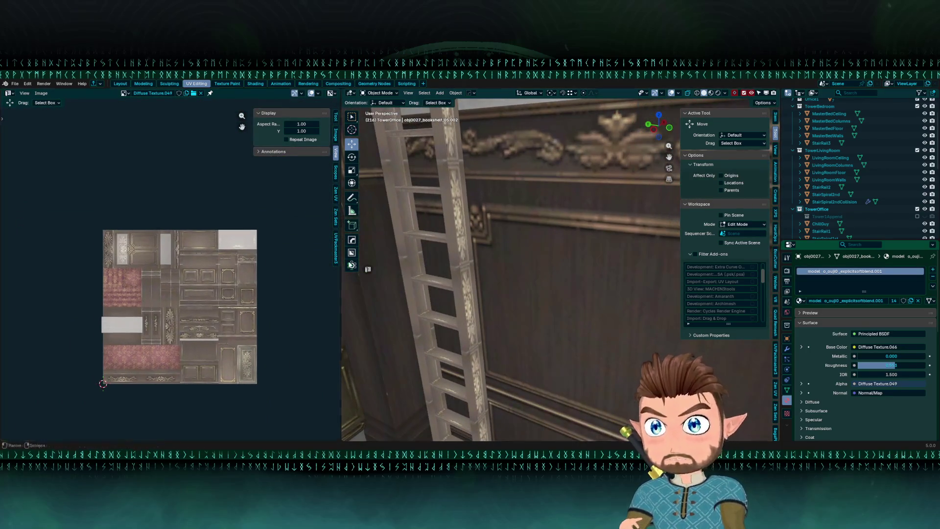
scroll(497, 289, "up", 3)
scroll(425, 277, "up", 3)
In Edit Mode on the ladder, select its lower section with L and frame it.
key("Tab")
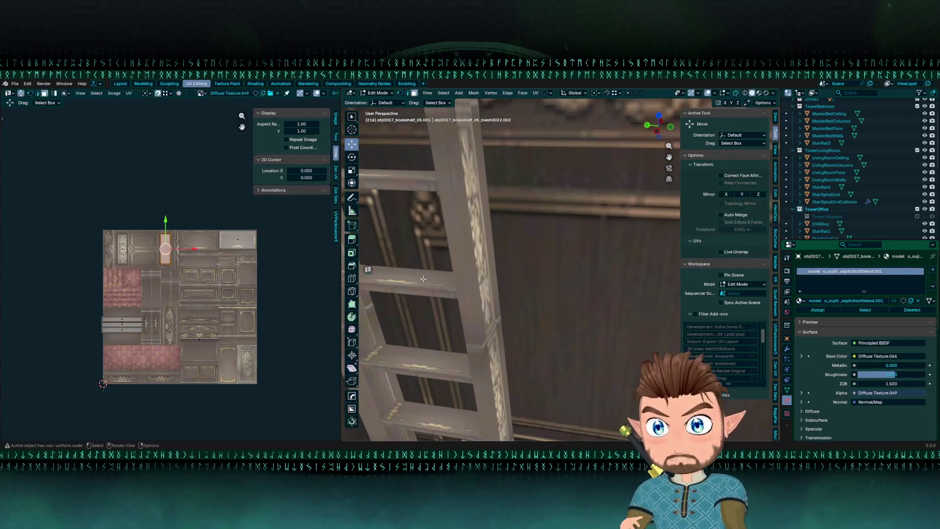
key("Tab")
scroll(490, 318, "down", 3)
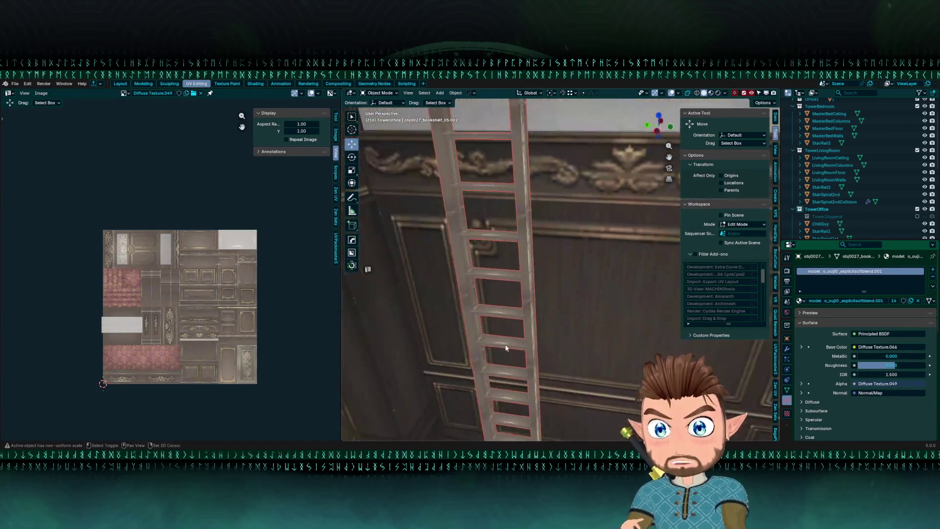
scroll(551, 349, "down", 4)
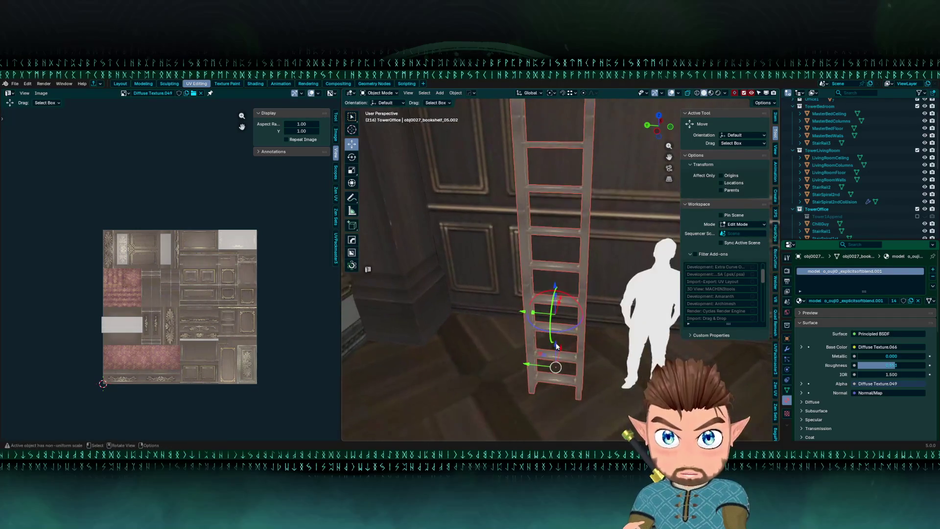
key("Tab")
key("l")
key("KP_Decimal")
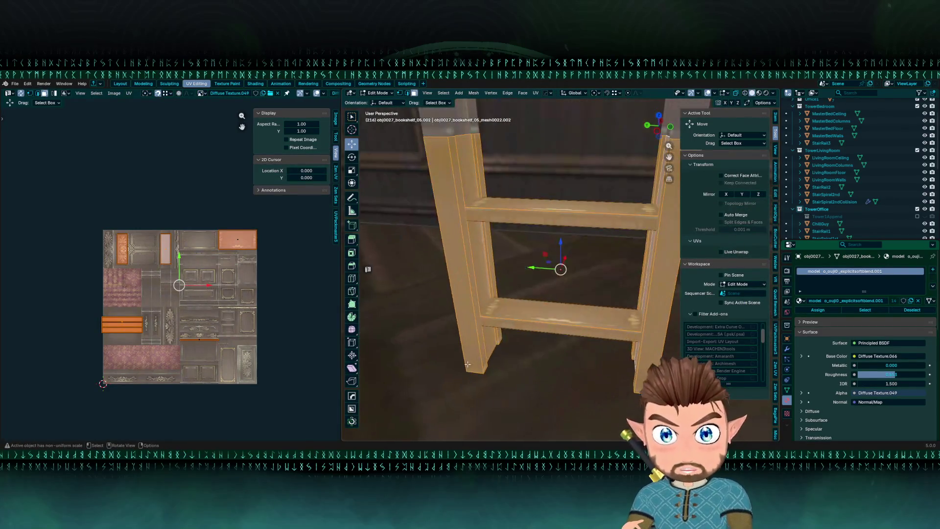
In see-through wireframe, select both shelf boards and box-select their UV island.
key("shift+z")
left_click(547, 299)
left_click(561, 216, "shift")
scroll(207, 310, "up", 2)
left_click_drag(208, 310, 117, 270)
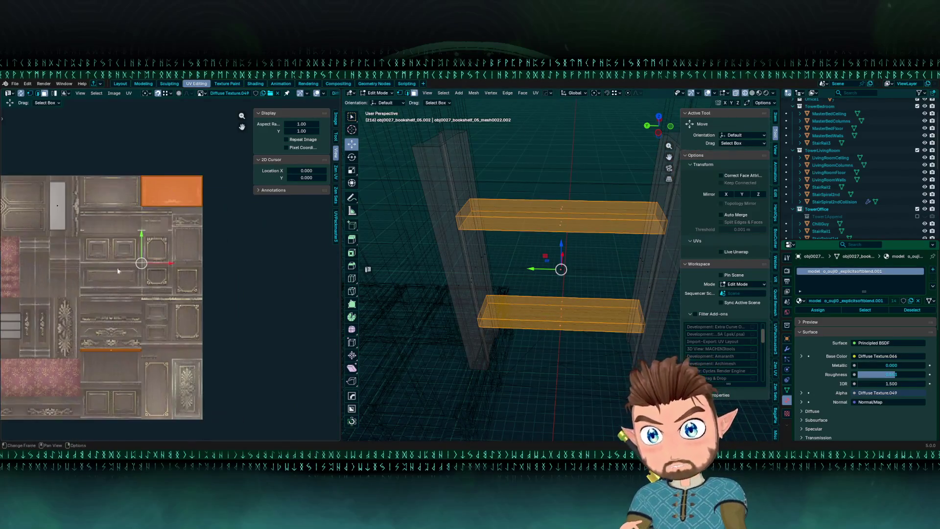
mouse_move(143, 201)
left_mouse_down()
mouse_move(192, 230)
mouse_move(162, 266)
mouse_move(175, 318)
left_mouse_up()
scroll(183, 308, "up", 6)
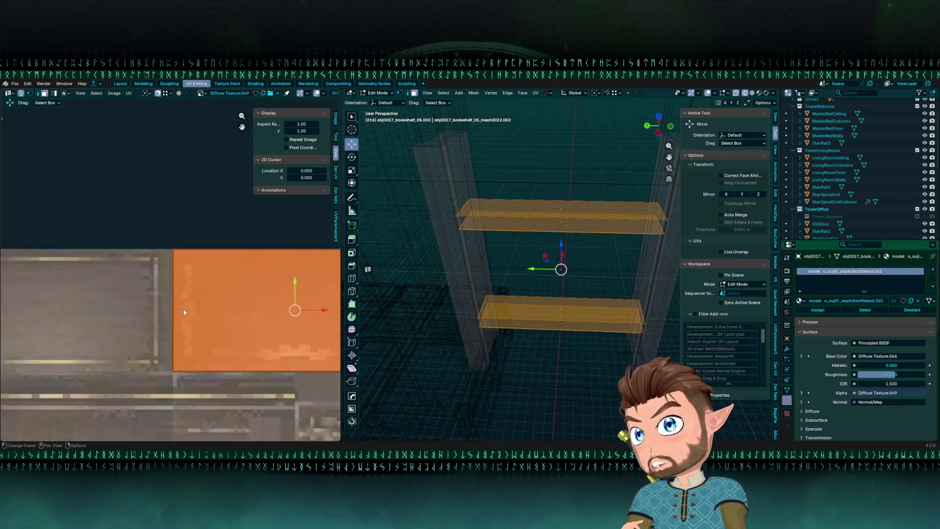
scroll(133, 260, "down", 10)
mouse_move(126, 268)
left_mouse_down()
mouse_move(208, 238)
mouse_move(188, 263)
left_mouse_up()
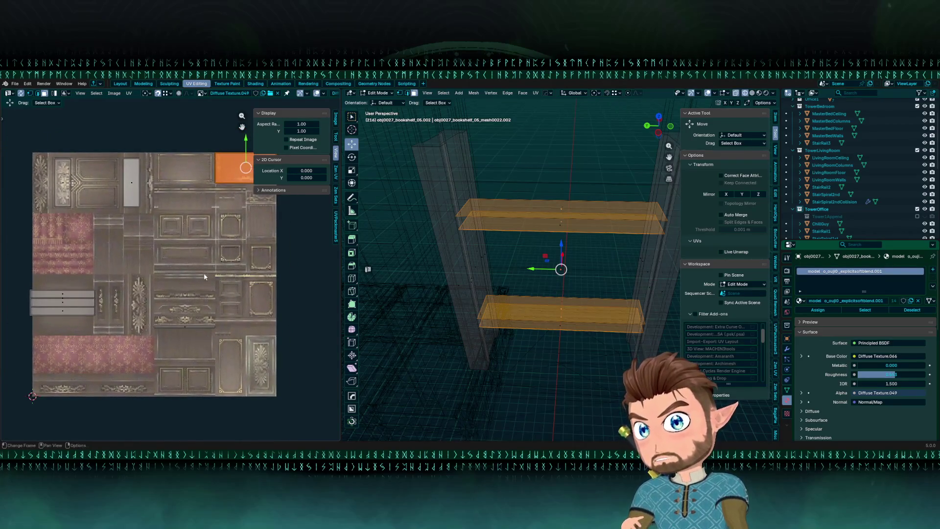
Back in textured shading, reselect both shelf faces and move their UV island up.
key("shift+z")
left_click(558, 225)
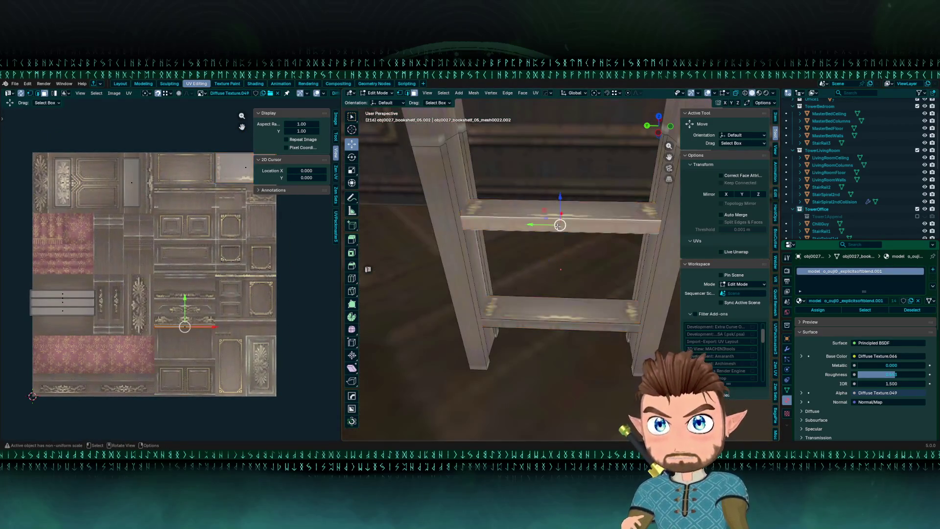
left_click(557, 322, "shift")
scroll(181, 313, "up", 3)
key("g")
left_click(174, 196)
scroll(167, 245, "down", 3)
scroll(156, 316, "up", 3)
scroll(161, 284, "down", 2)
scroll(172, 240, "up", 2)
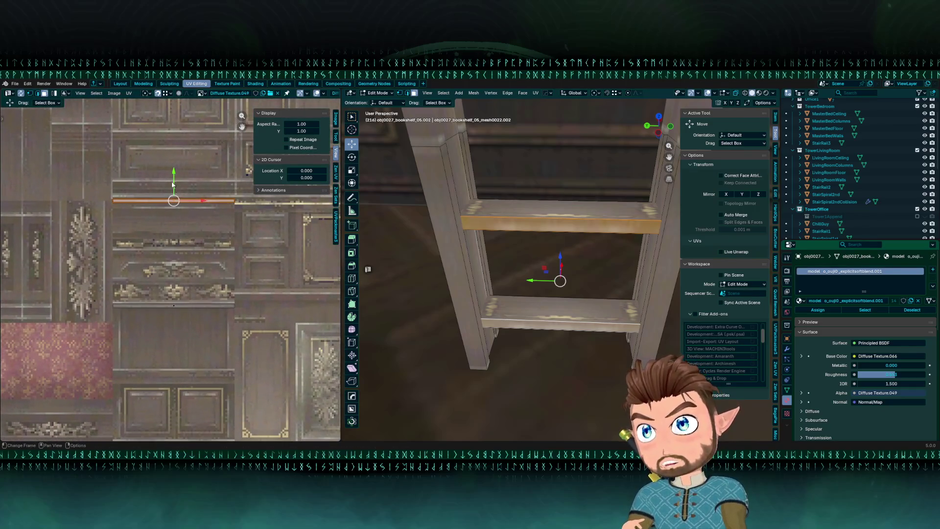
Stretch the shelf island vertically, slide it along Y onto the plank strip, and return to Object Mode.
key("g")
left_click(173, 227)
scroll(175, 226, "up", 3)
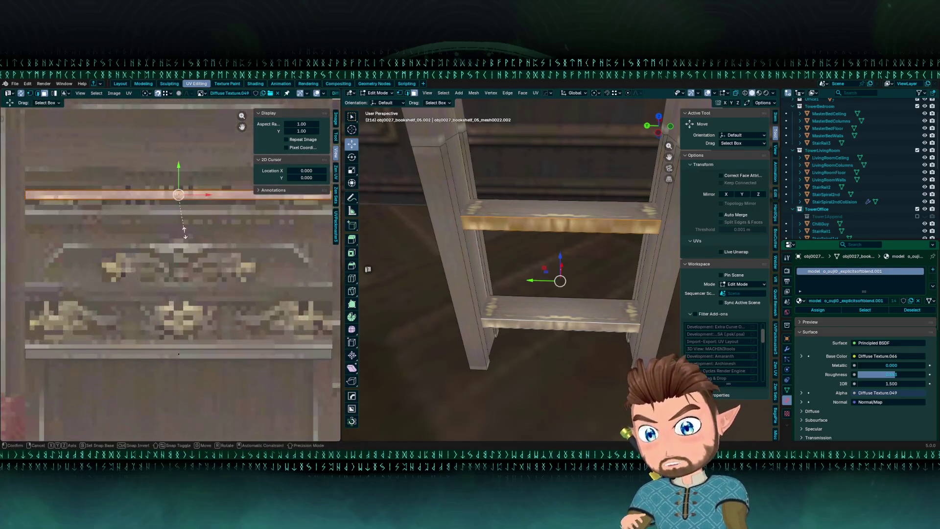
key("s")
key("y")
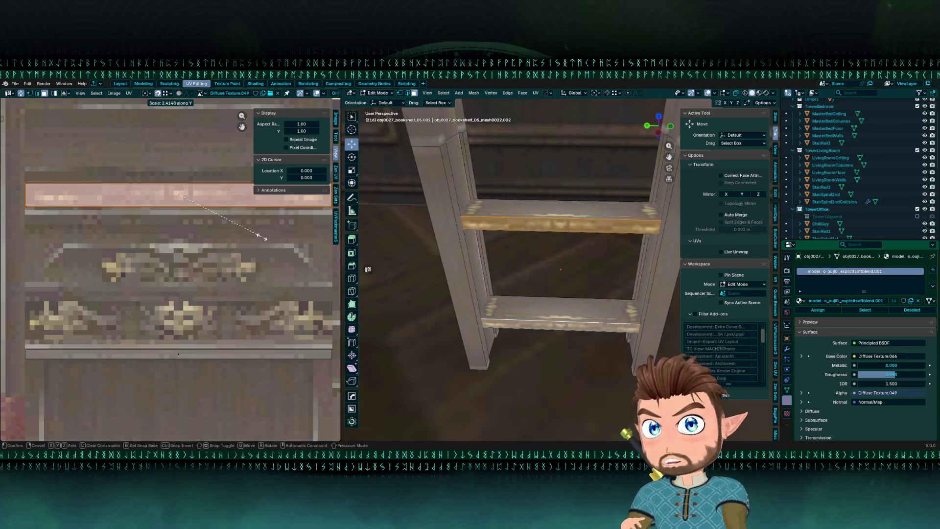
left_click(252, 240)
key("g")
key("y")
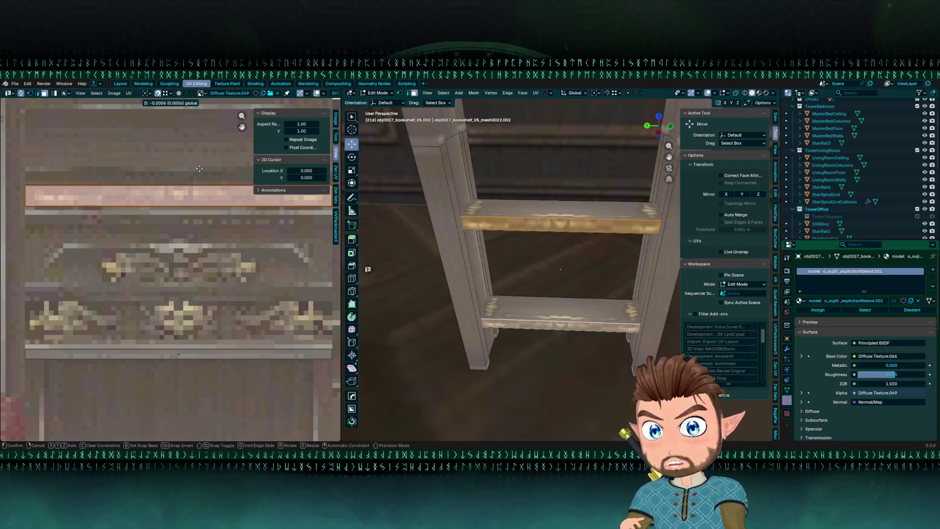
left_click(201, 167)
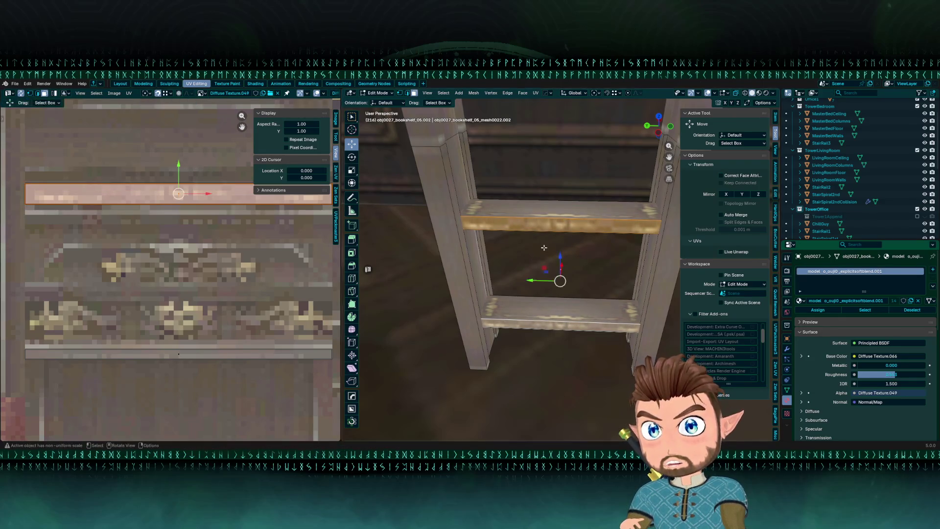
key("ctrl+Tab")
left_click(543, 178)
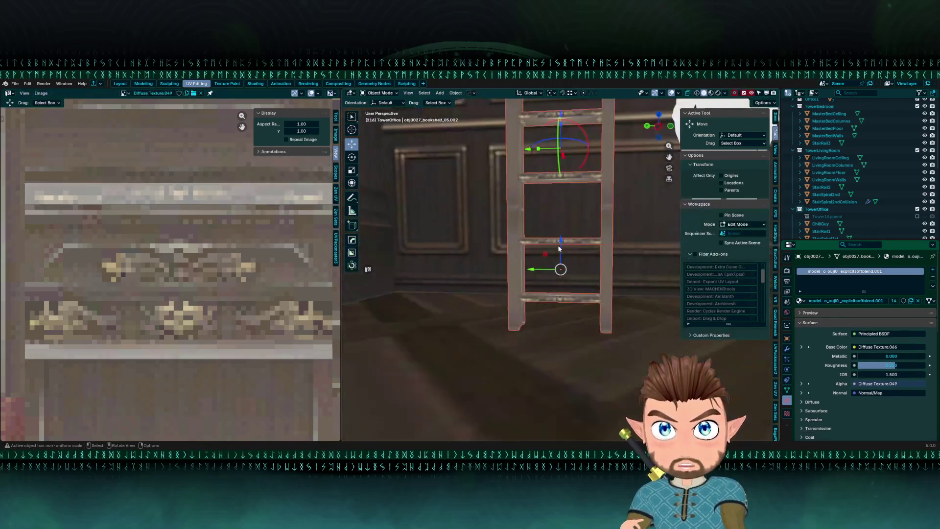
Orbit around the LivingRoomWalls and ladder shelf, then put the bookshelf into Edit Mode.
left_click(470, 254)
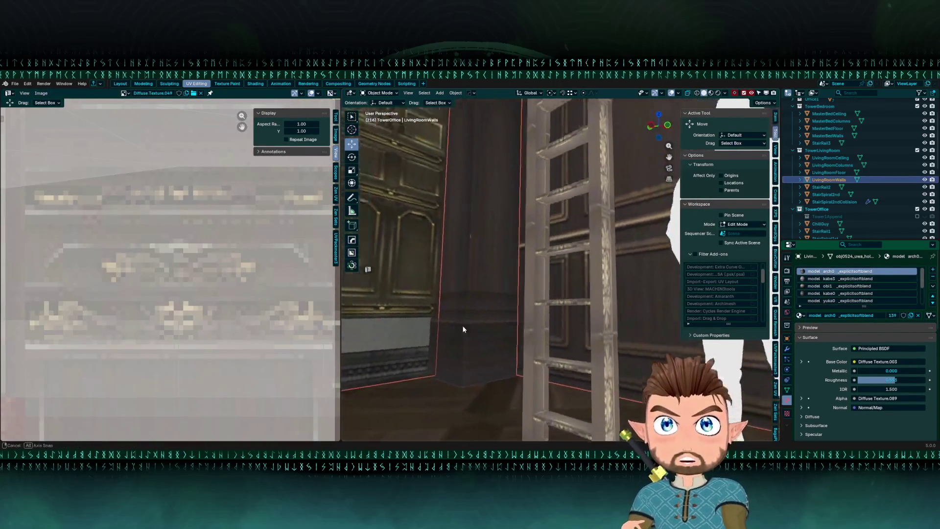
mouse_move(401, 152)
left_mouse_down()
mouse_move(478, 172)
mouse_move(578, 216)
mouse_move(555, 290)
mouse_move(621, 243)
mouse_move(523, 264)
left_mouse_up()
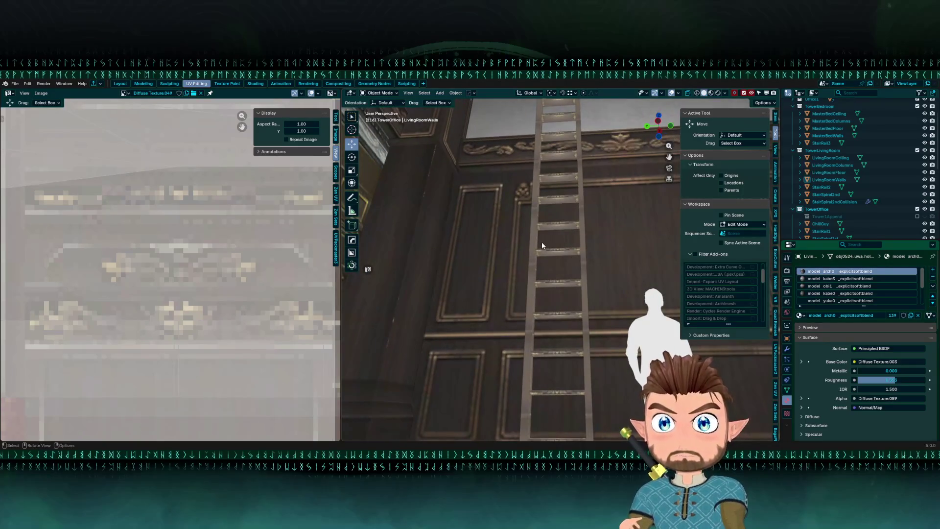
left_click(534, 246)
key("Tab")
scroll(570, 252, "up", 2)
left_click_drag(554, 262, 561, 331)
mouse_move(615, 390)
left_mouse_down()
mouse_move(616, 296)
mouse_move(521, 293)
left_mouse_up()
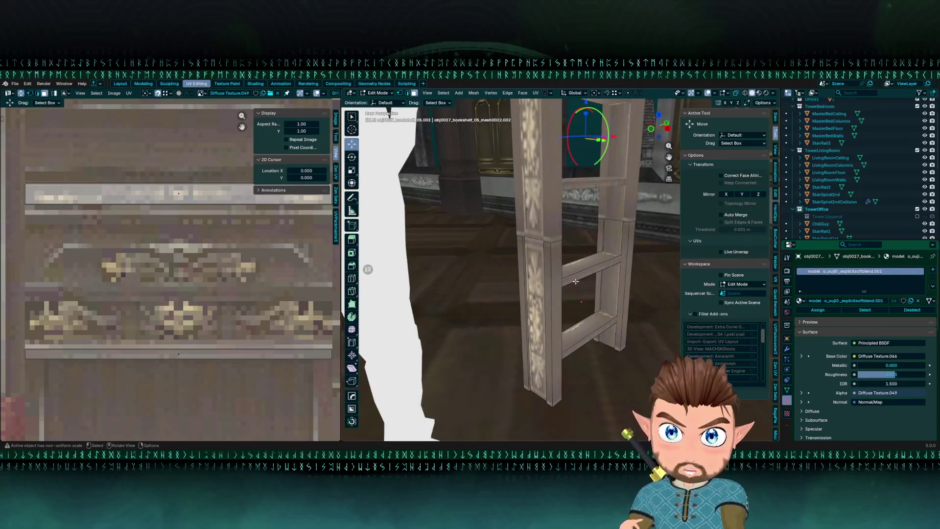
Select a ladder shelf face and slide its UV island left onto the framed rectangular panel.
left_click(575, 282)
mouse_move(575, 282)
left_mouse_down()
mouse_move(561, 291)
mouse_move(551, 337)
left_mouse_up()
scroll(205, 274, "down", 8)
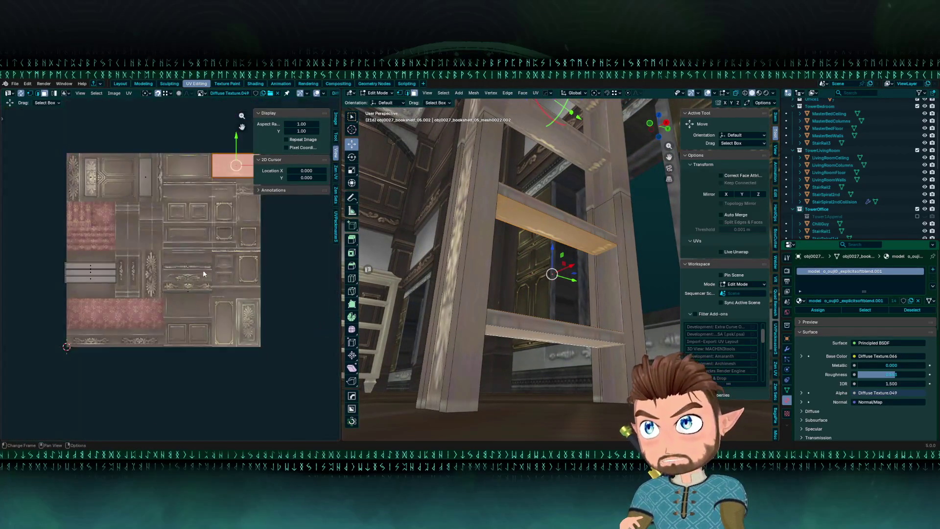
left_click_drag(204, 274, 149, 324)
scroll(193, 247, "up", 4)
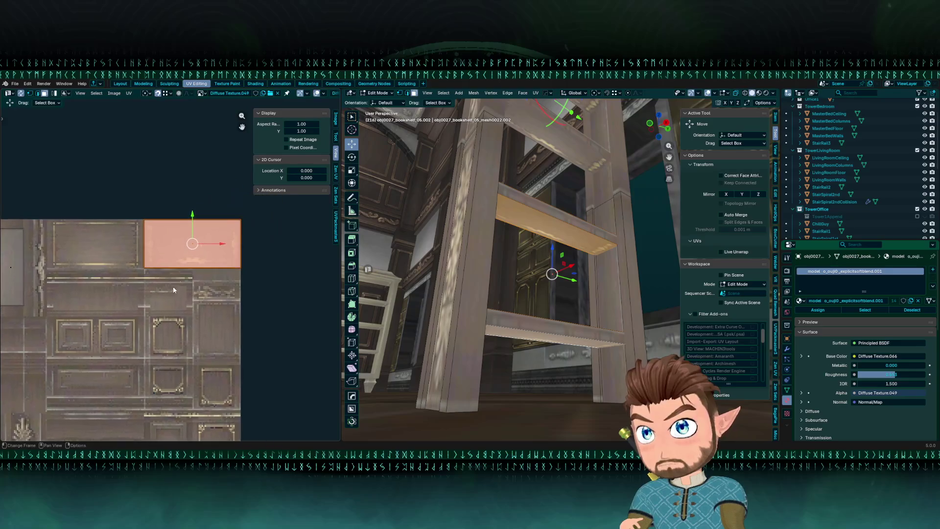
key("g")
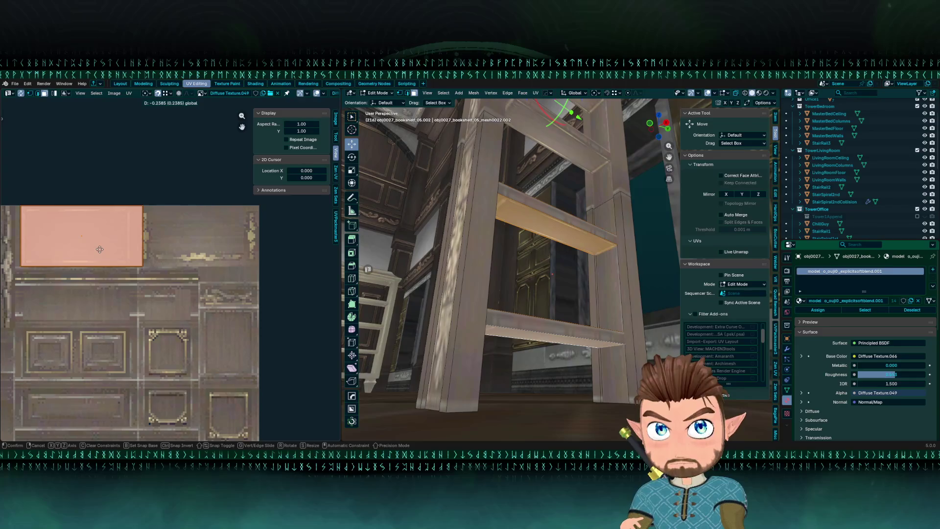
left_click(95, 251)
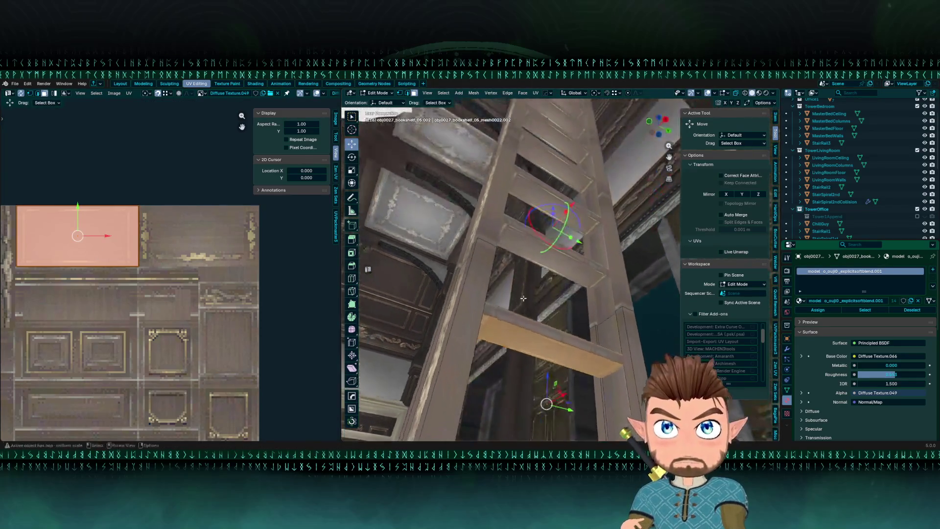
key("ctrl+z")
scroll(523, 292, "up", 5)
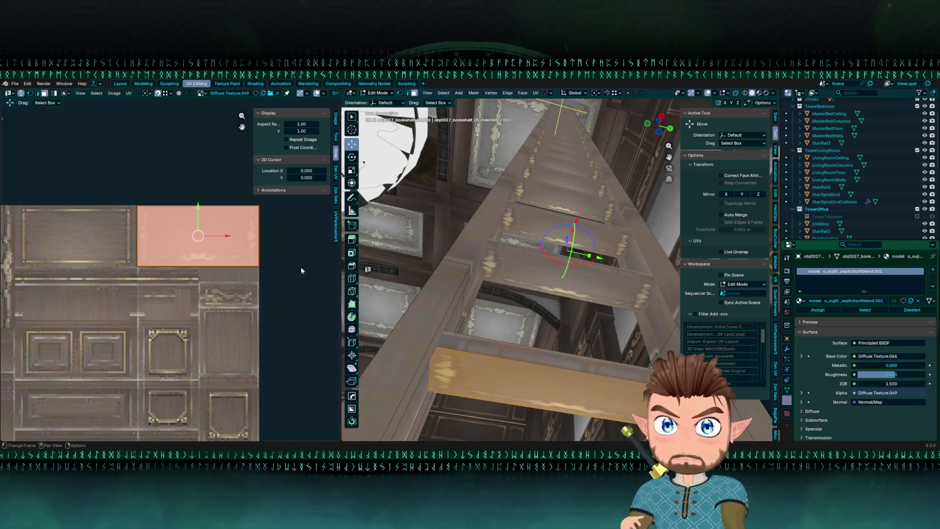
key("g")
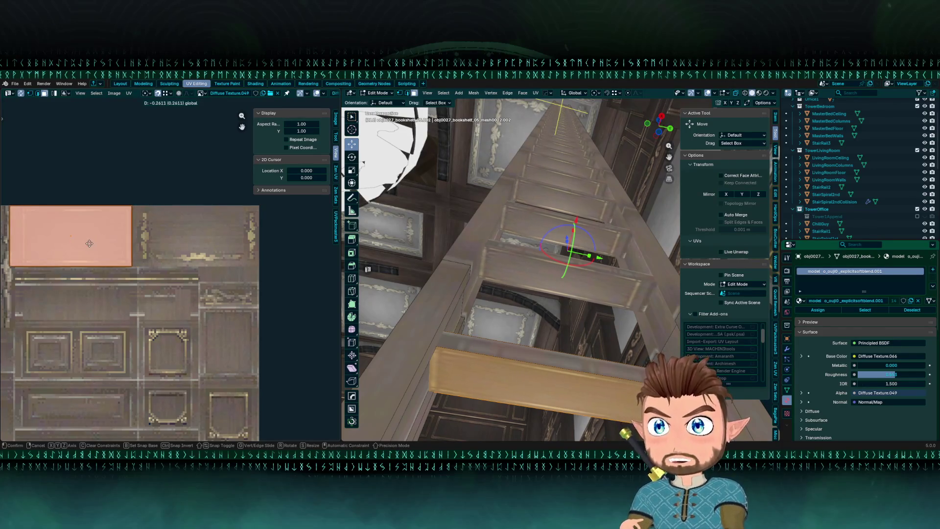
key("Escape")
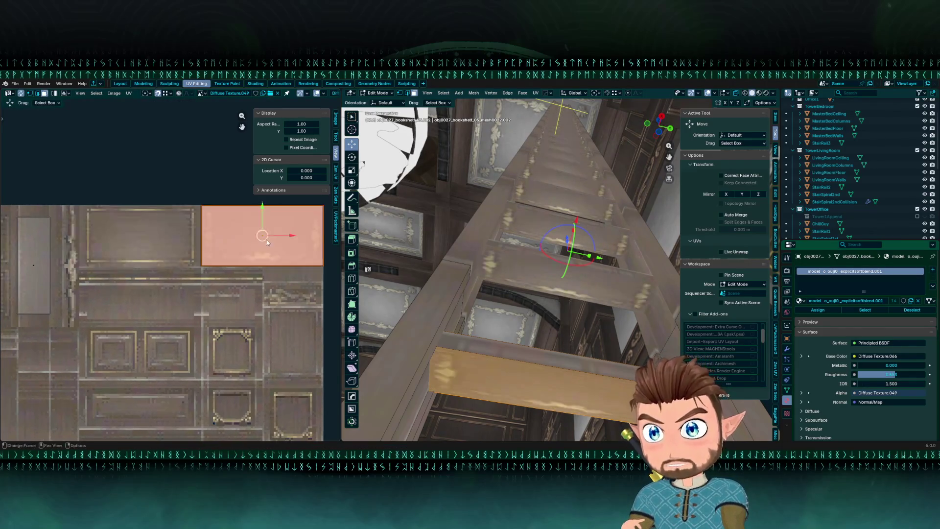
mouse_move(293, 236)
left_mouse_down()
mouse_move(160, 248)
mouse_move(167, 252)
left_mouse_up()
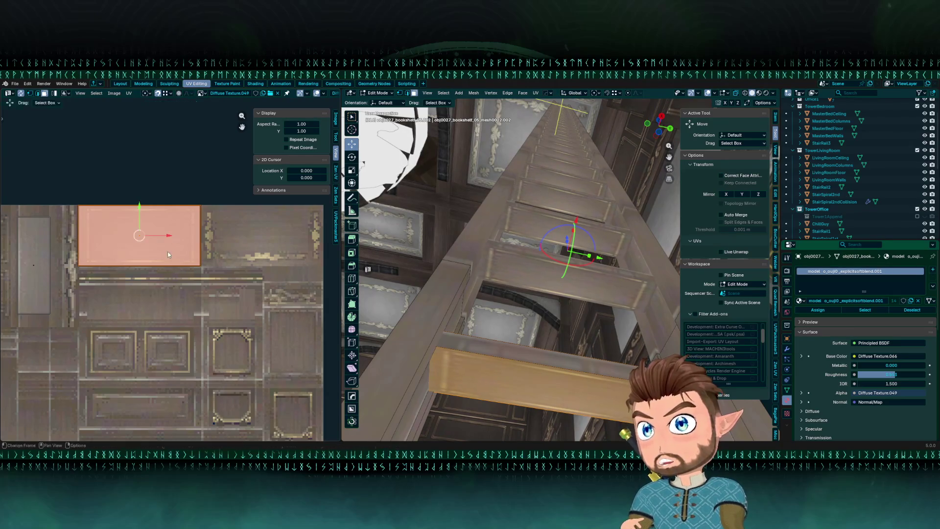
Adjust the island's width along X several times to fit the panel.
key("s")
key("x")
left_click(211, 242)
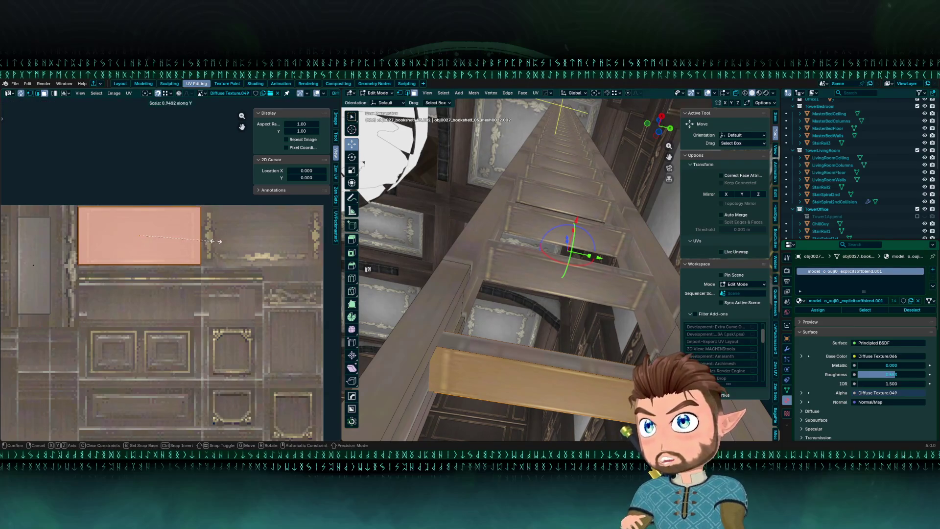
left_click(212, 242)
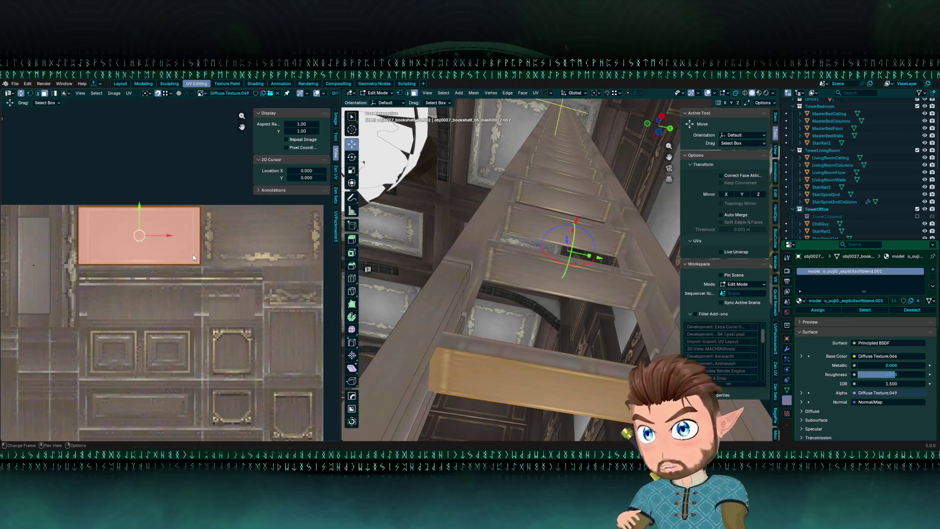
key("s")
key("x")
left_click(197, 247)
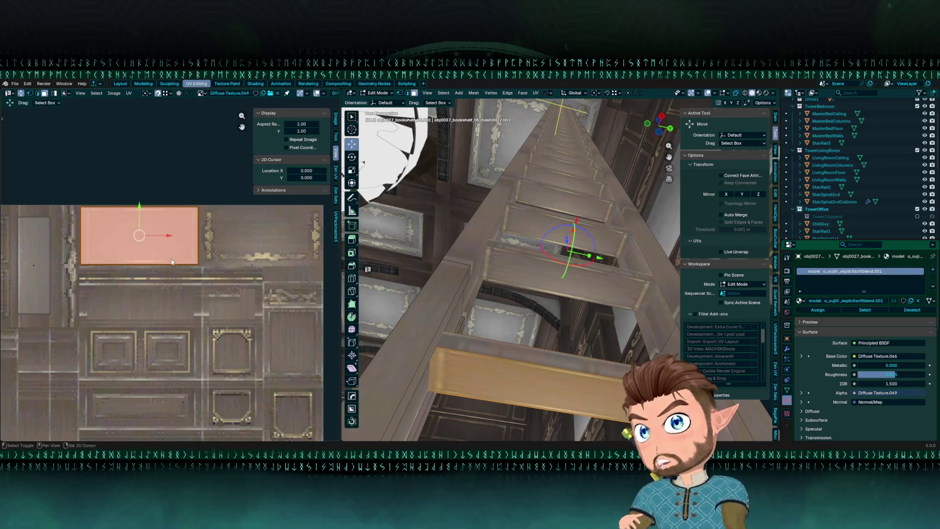
left_click(137, 246)
key("s")
key("x")
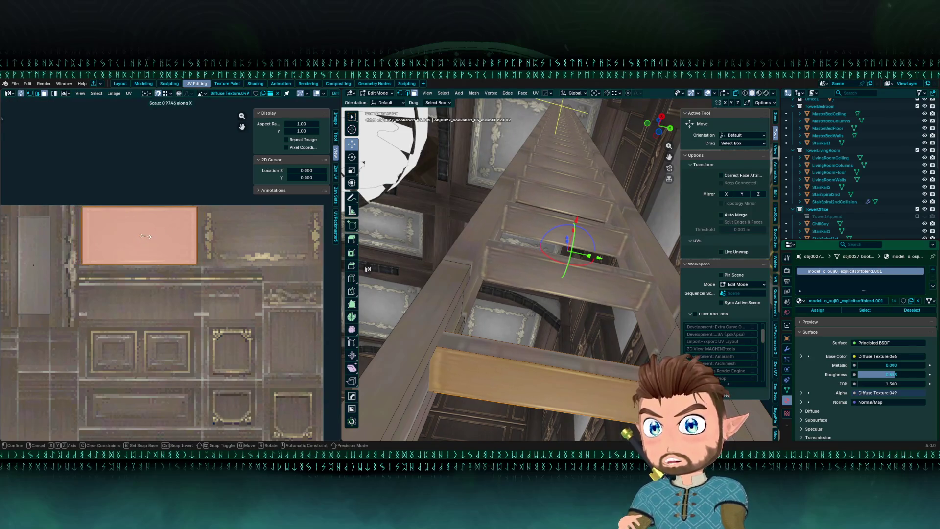
left_click(153, 239)
Stretch the island taller along Y and return to Object Mode.
key("s")
key("y")
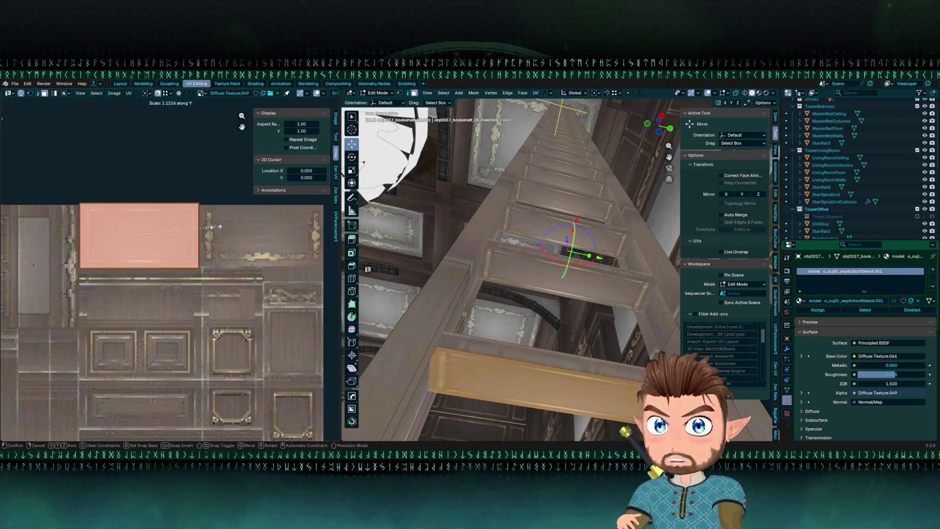
left_click(212, 227)
mouse_move(471, 245)
left_mouse_down()
mouse_move(452, 254)
mouse_move(447, 334)
left_mouse_up()
key("Tab")
left_click(412, 230)
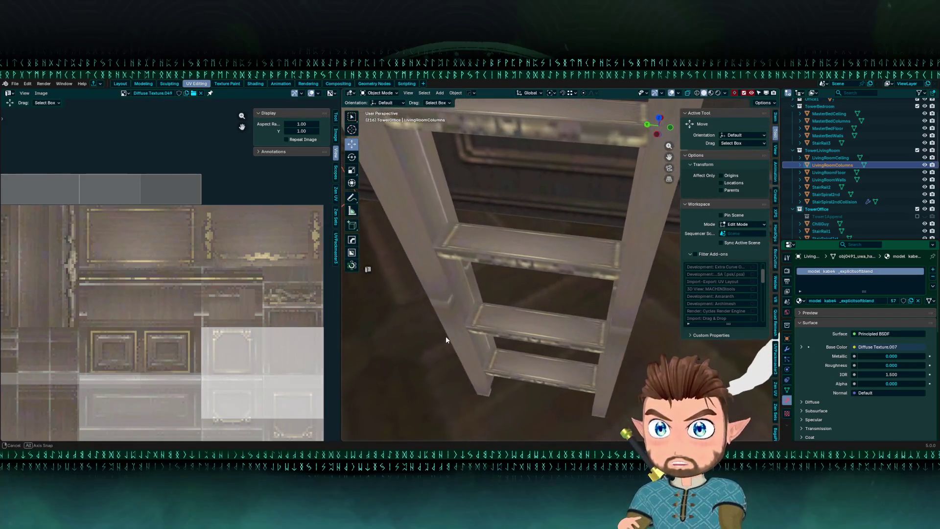
Open the bookshelf mesh in Edit Mode and select a shelf face.
left_click(528, 249)
key("Tab")
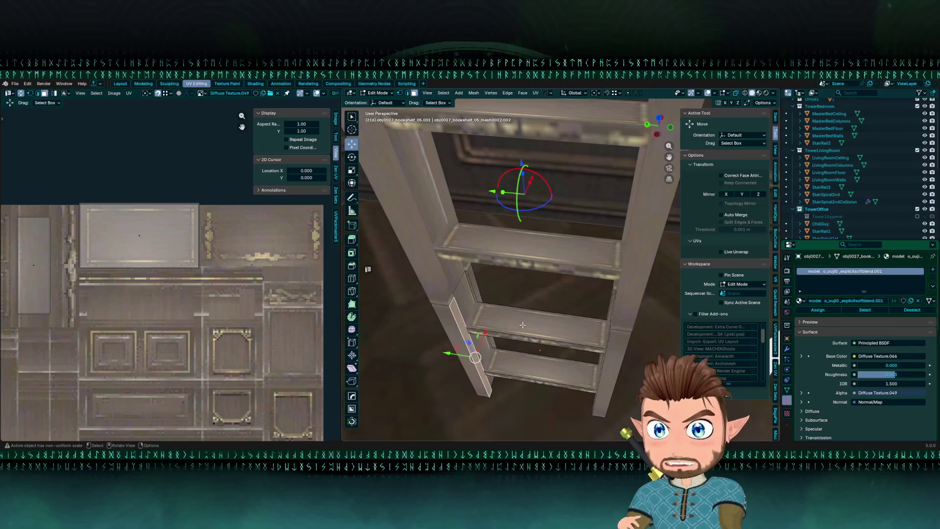
left_click(522, 324)
left_click_drag(523, 325, 568, 311)
scroll(557, 321, "down", 3)
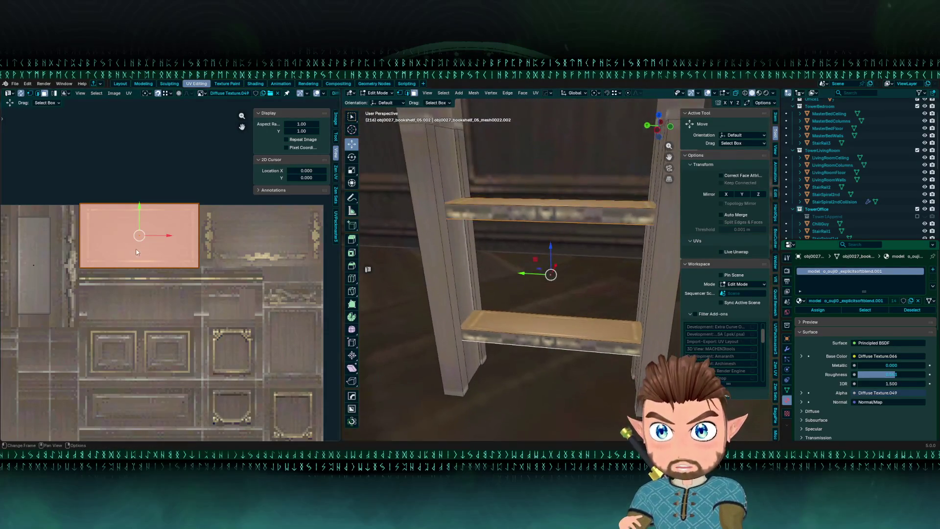
scroll(168, 245, "up", 3)
Try narrowing the shelf-board UV island horizontally, then undo the attempt.
key("s")
key("x")
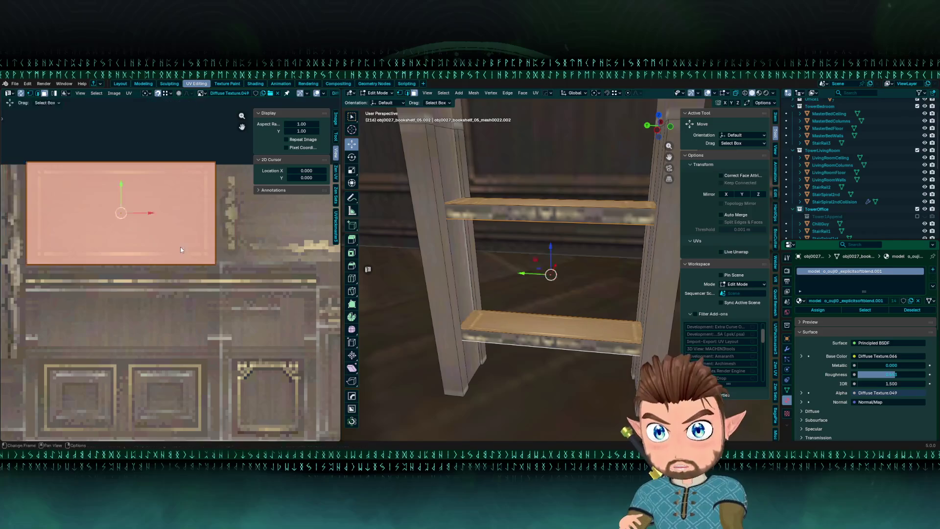
left_click(204, 231)
key("Tab")
mouse_move(550, 267)
left_mouse_down()
mouse_move(551, 284)
mouse_move(607, 280)
left_mouse_up()
key("s")
key("x")
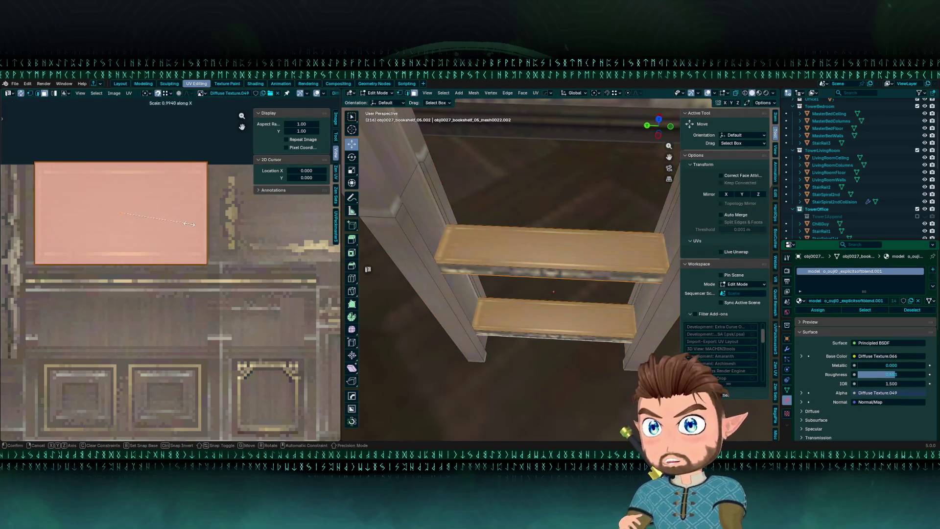
left_click(223, 228)
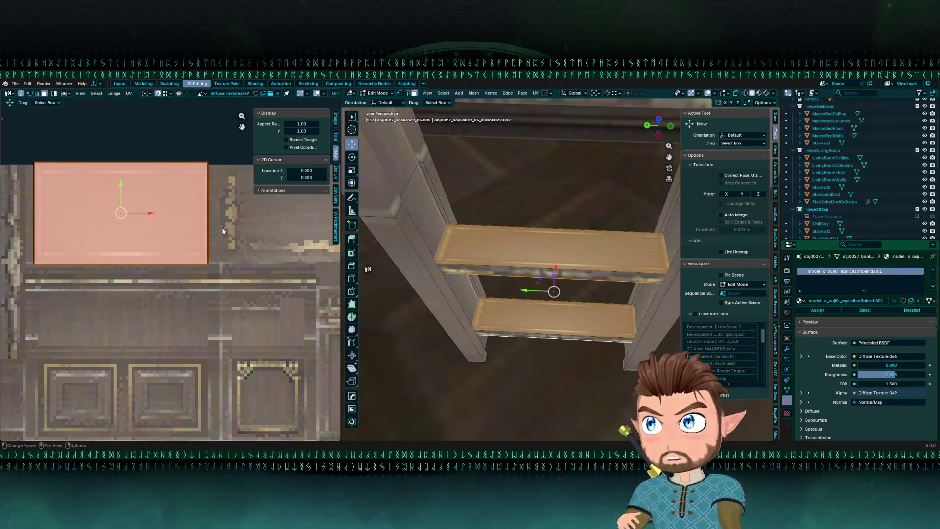
key("ctrl+z")
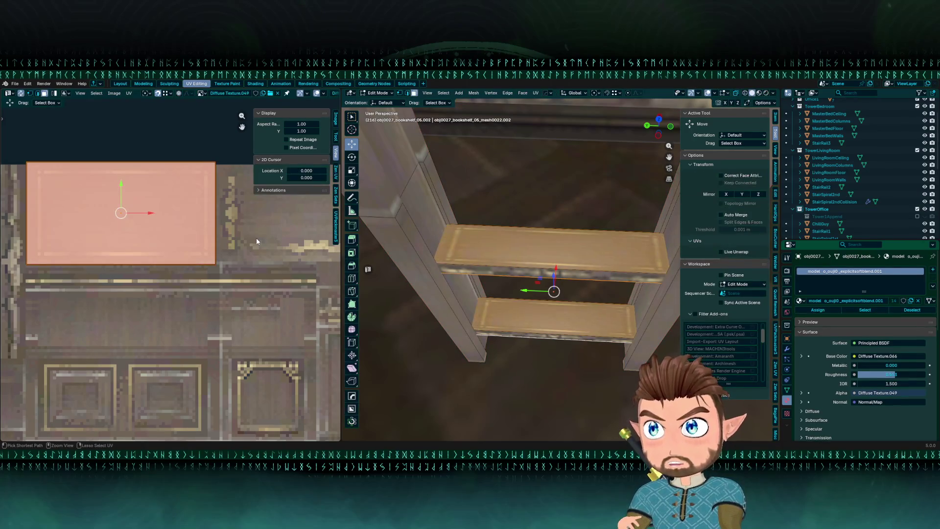
Scale the shelf-board UV island to 0.9579 on X, shift it, and return to Object Mode.
key("s")
key("x")
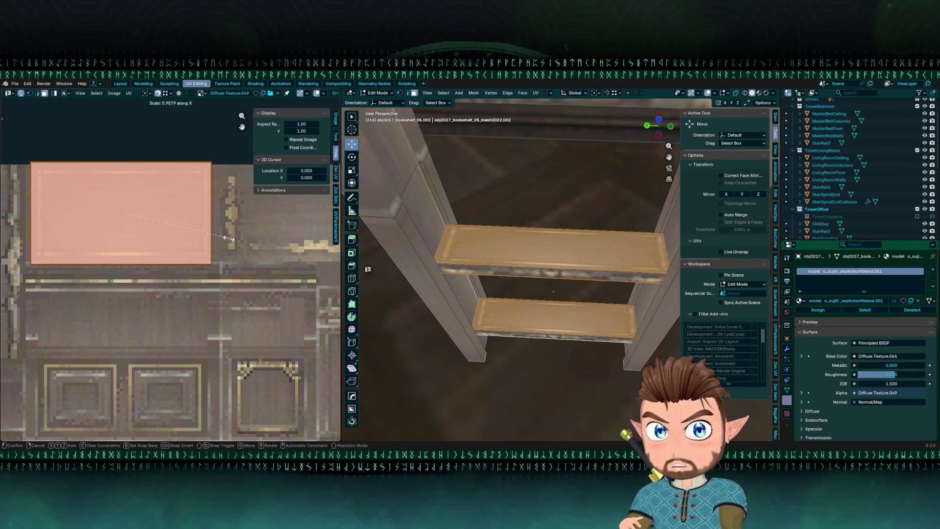
left_click(227, 239)
key("g")
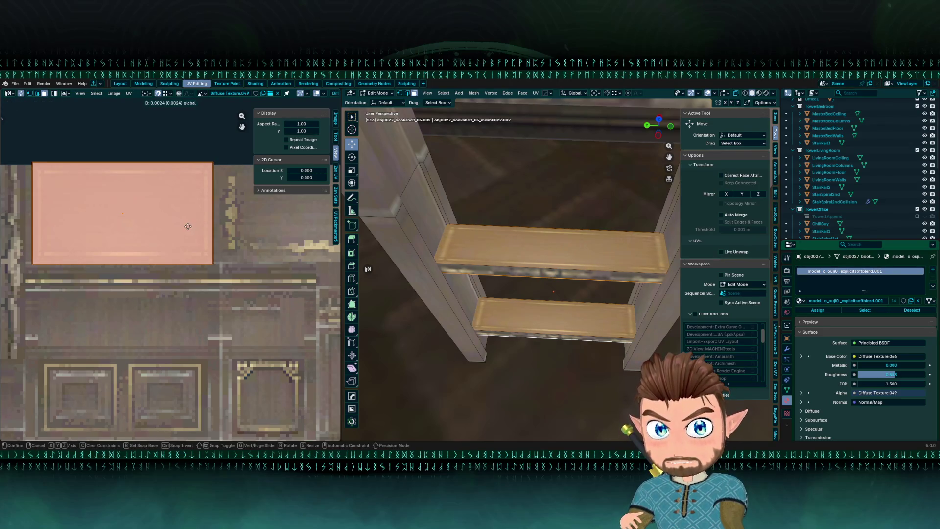
left_click(189, 226)
left_click(569, 289)
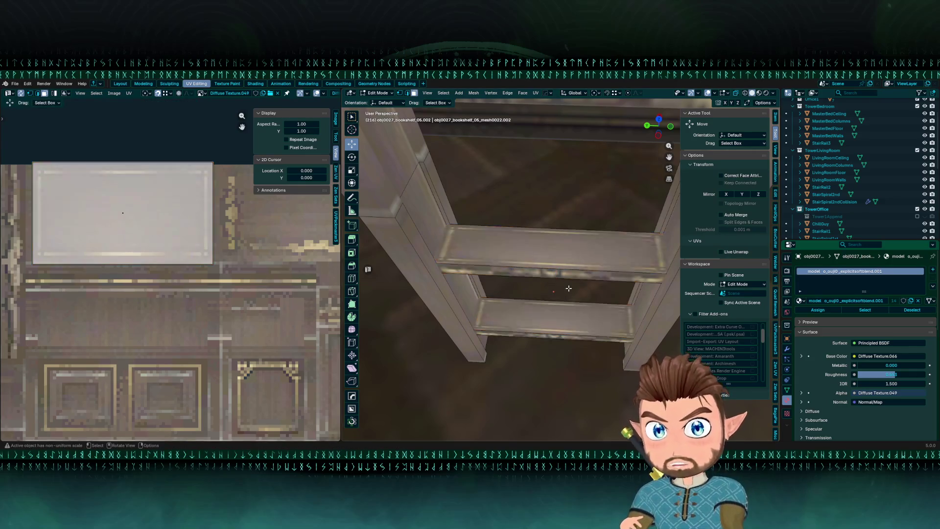
key("Tab")
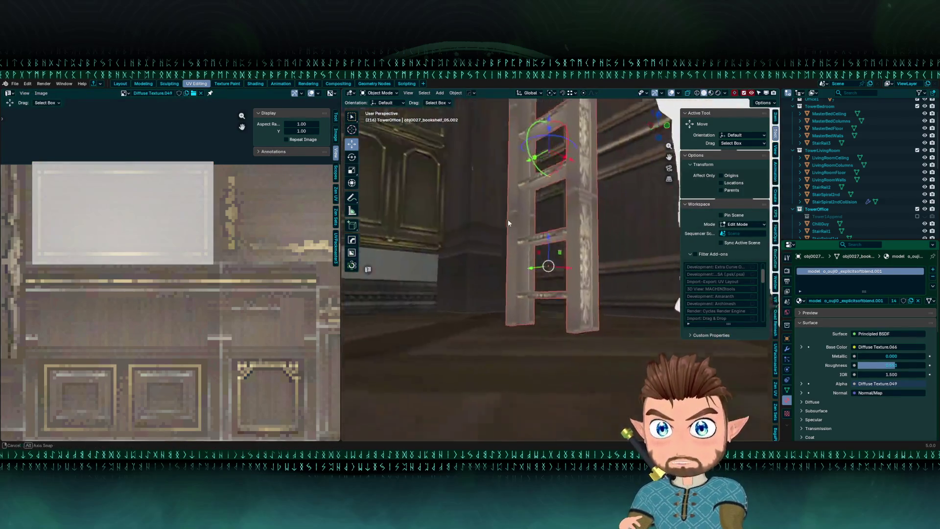
Walk around the tower office and save GuildHall.blend.
key("shift+grave")
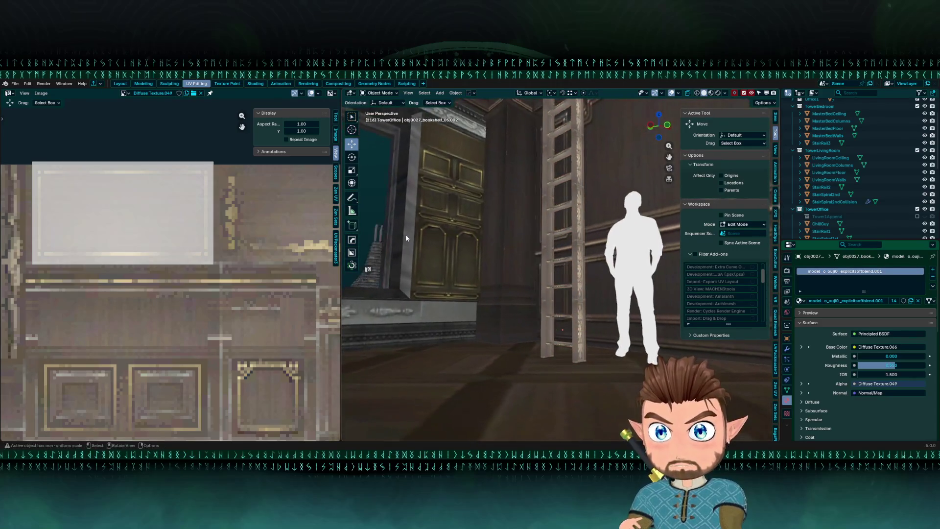
key("ctrl+s")
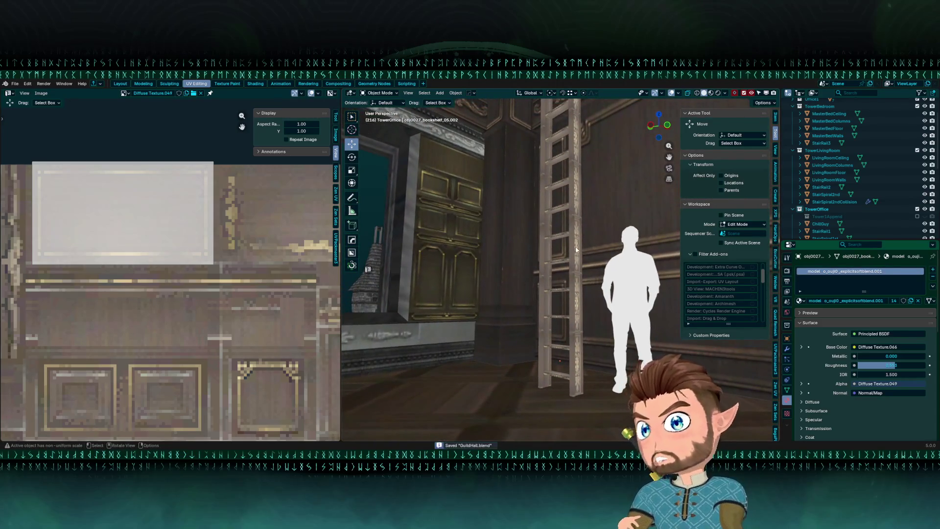
key("s")
left_click(585, 318)
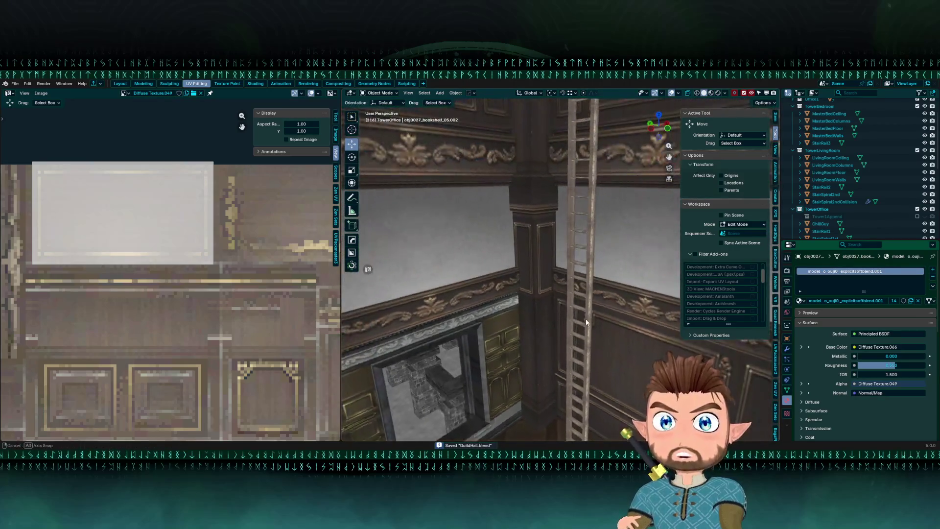
scroll(586, 224, "up", 5)
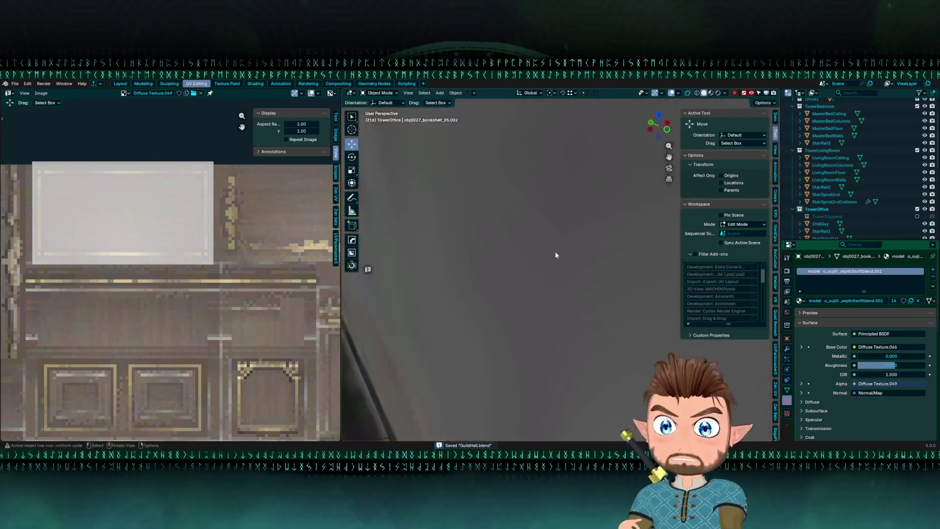
scroll(546, 274, "up", 5)
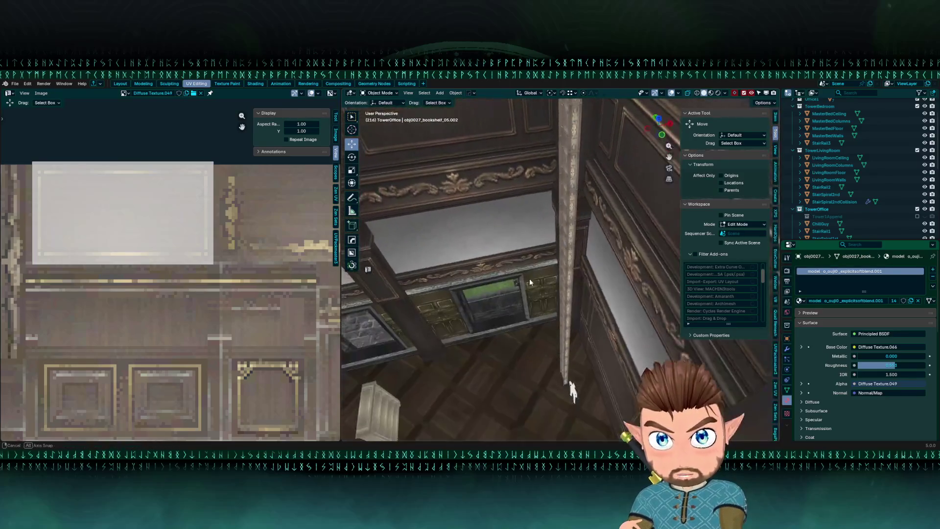
scroll(524, 273, "down", 3)
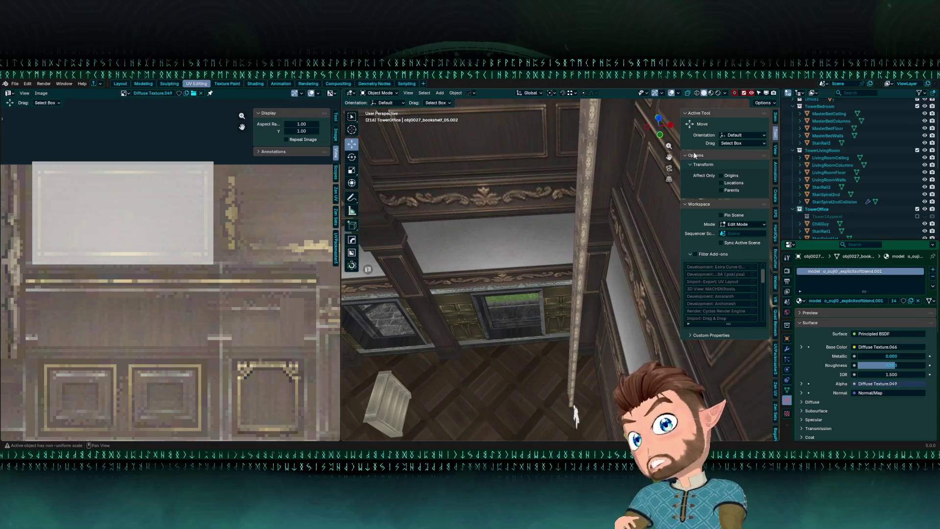
Open the book ladder in Edit Mode and frame it in view.
left_click(580, 200)
key("Tab")
key("KP_Decimal")
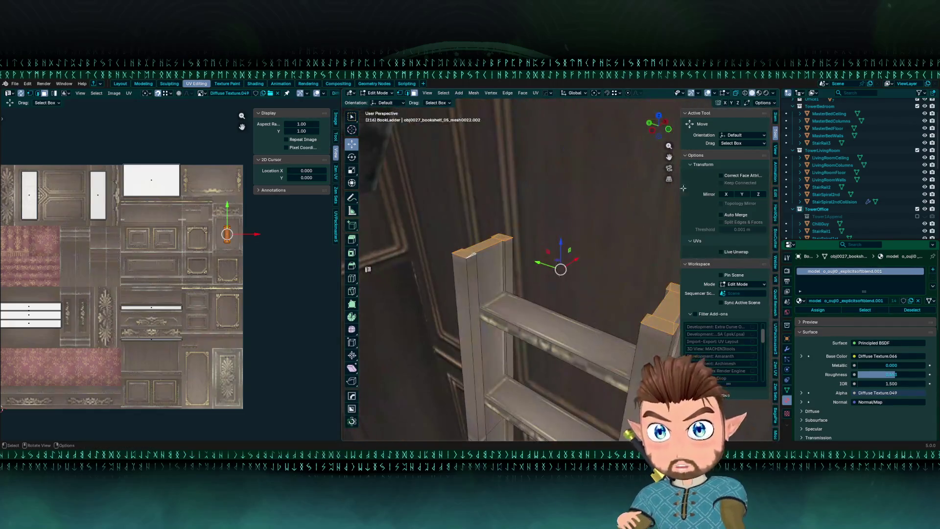
Select the ladder faces in face mode and move their UV island lower on the texture.
key("Tab")
mouse_move(487, 223)
left_mouse_down()
mouse_move(494, 243)
mouse_move(544, 262)
left_mouse_up()
key("Tab")
left_click(557, 336)
scroll(154, 271, "up", 3)
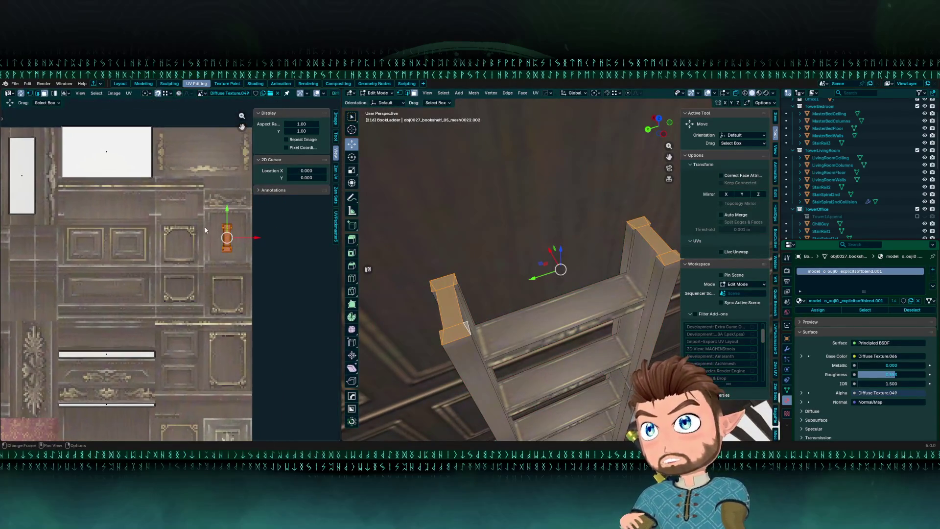
key("g")
left_click(301, 398)
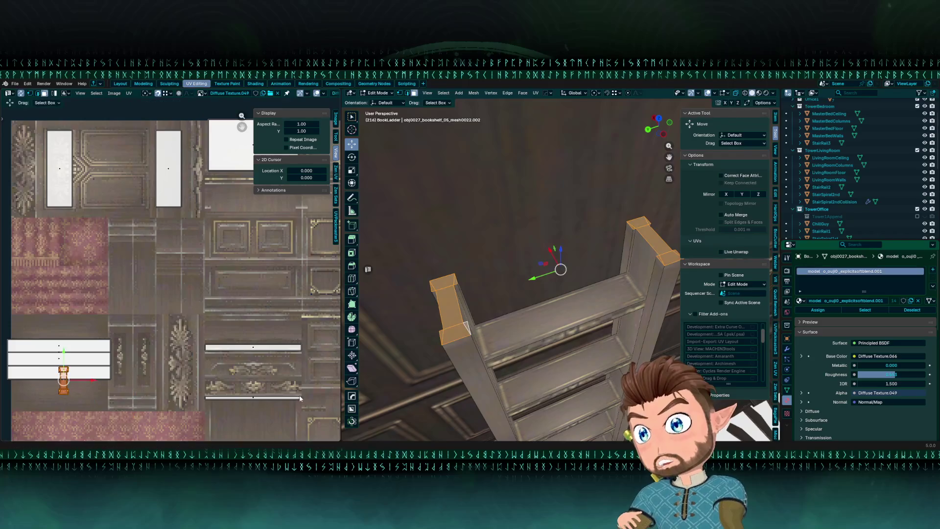
scroll(196, 294, "down", 3)
scroll(196, 294, "left", 2)
Rotate the ladder's UV island 90 degrees and stretch it horizontally, then inspect the result.
key("r")
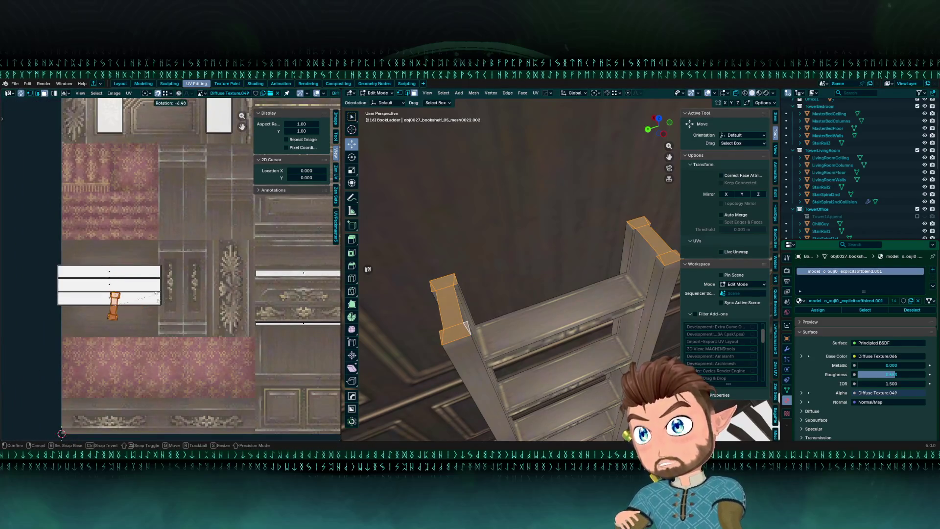
key("0")
key("Return")
key("s")
left_click(202, 327)
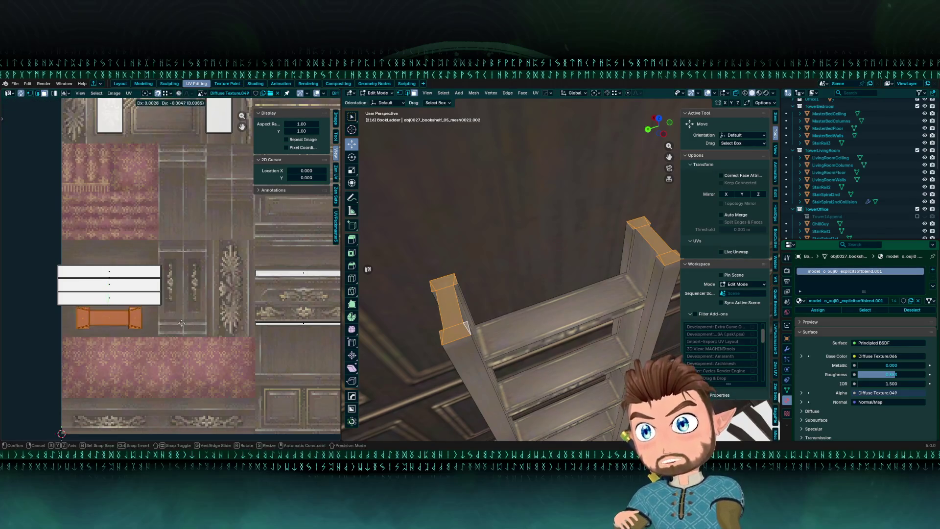
key("Tab")
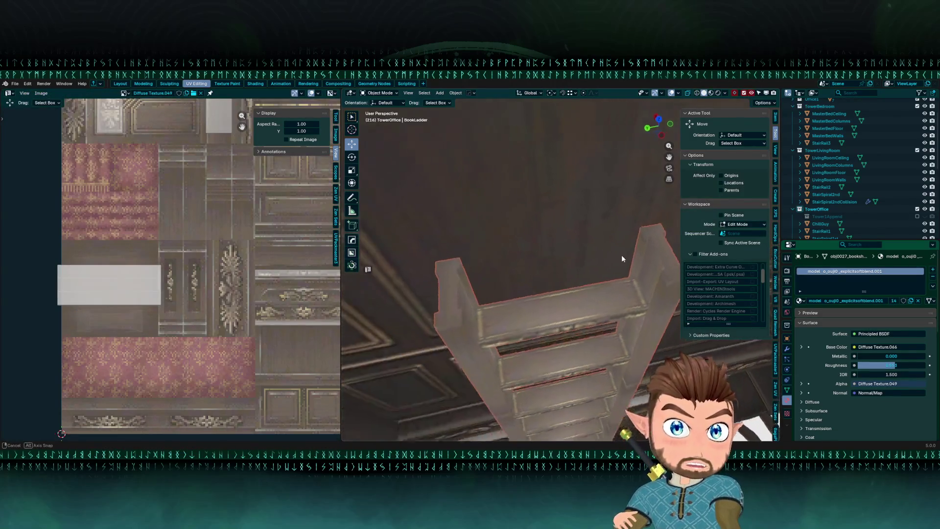
scroll(621, 254, "up", 4)
mouse_move(525, 270)
left_mouse_down()
mouse_move(588, 240)
mouse_move(604, 249)
left_mouse_up()
left_click_drag(462, 265, 484, 283)
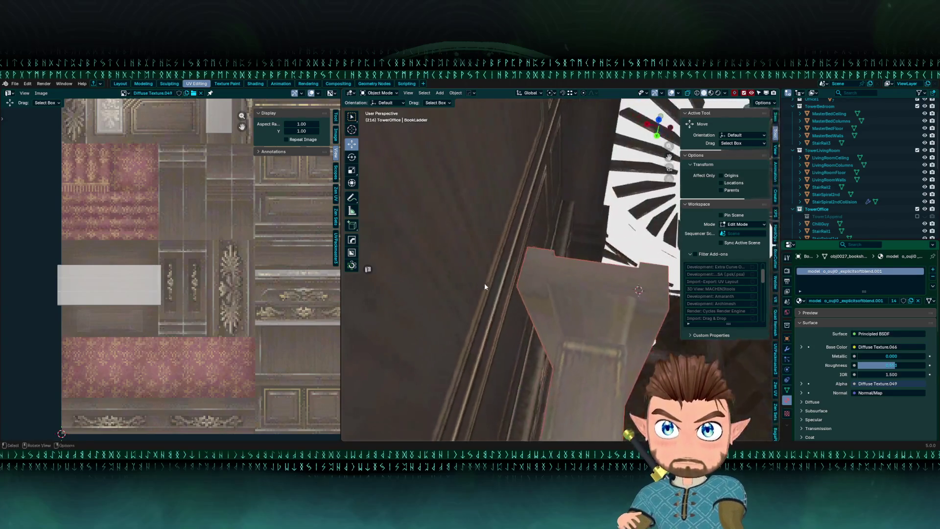
Move the ladder post's UV island upward on the texture and check the ladder top.
key("Tab")
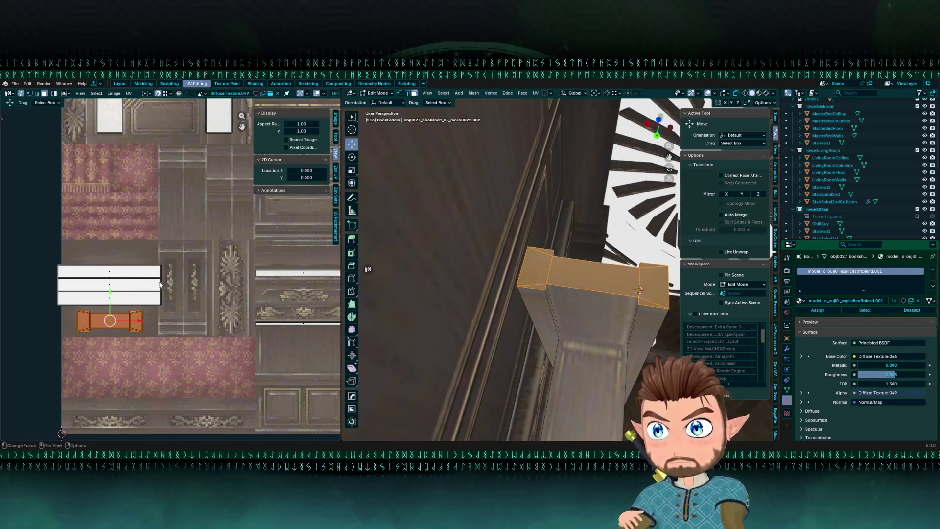
key("r")
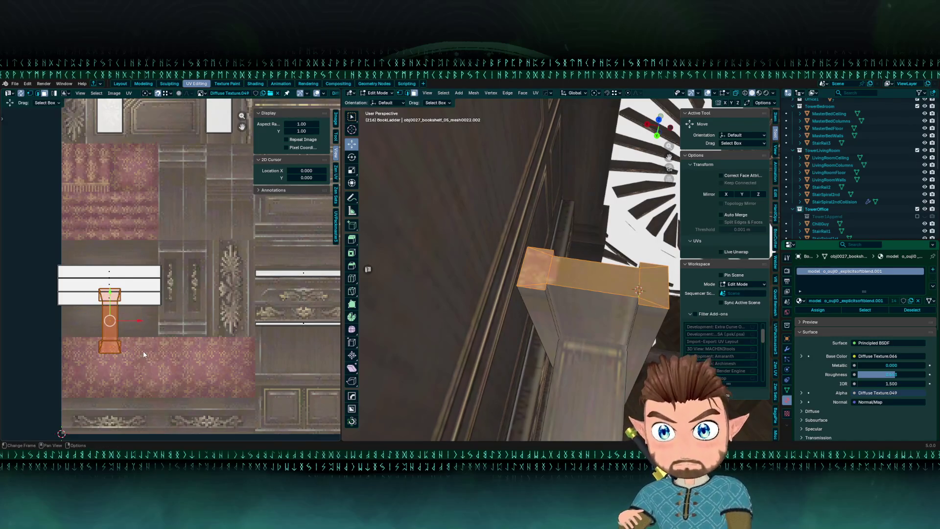
key("g")
left_click(126, 284)
key("Tab")
mouse_move(480, 274)
left_mouse_down()
mouse_move(438, 290)
mouse_move(549, 305)
mouse_move(527, 278)
mouse_move(627, 301)
mouse_move(633, 293)
mouse_move(609, 289)
left_mouse_up()
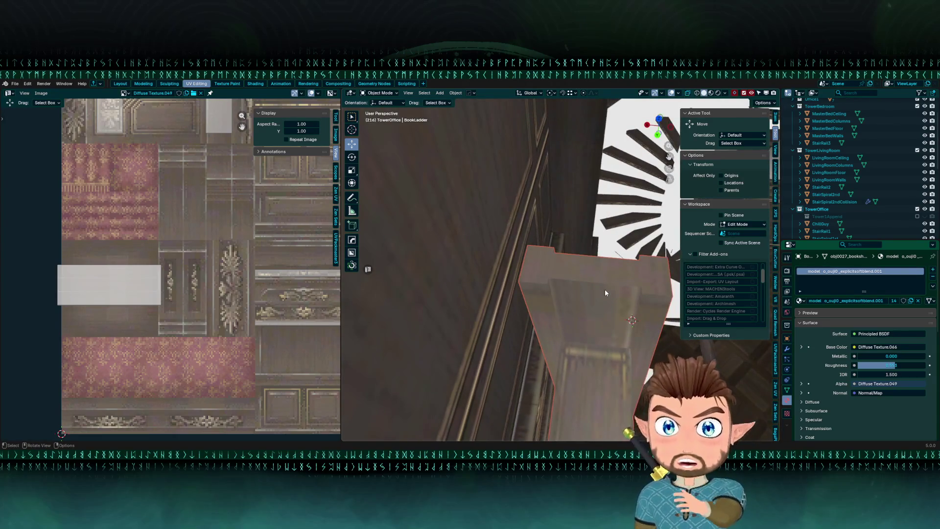
mouse_move(668, 233)
left_mouse_down()
mouse_move(556, 310)
mouse_move(523, 304)
mouse_move(451, 314)
mouse_move(443, 337)
left_mouse_up()
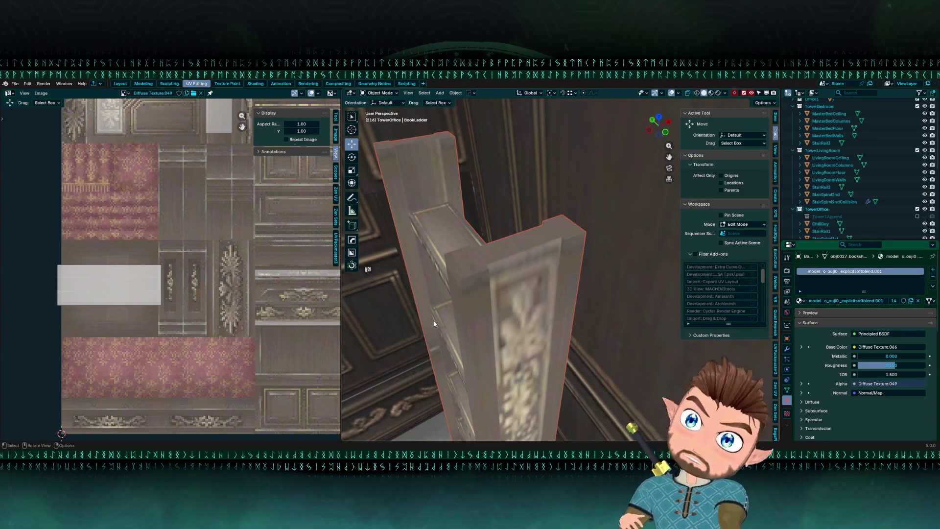
Pull back to view the whole ladder in the tower room.
mouse_move(471, 303)
left_mouse_down()
mouse_move(519, 272)
mouse_move(514, 327)
mouse_move(564, 245)
left_mouse_up()
scroll(565, 295, "down", 5)
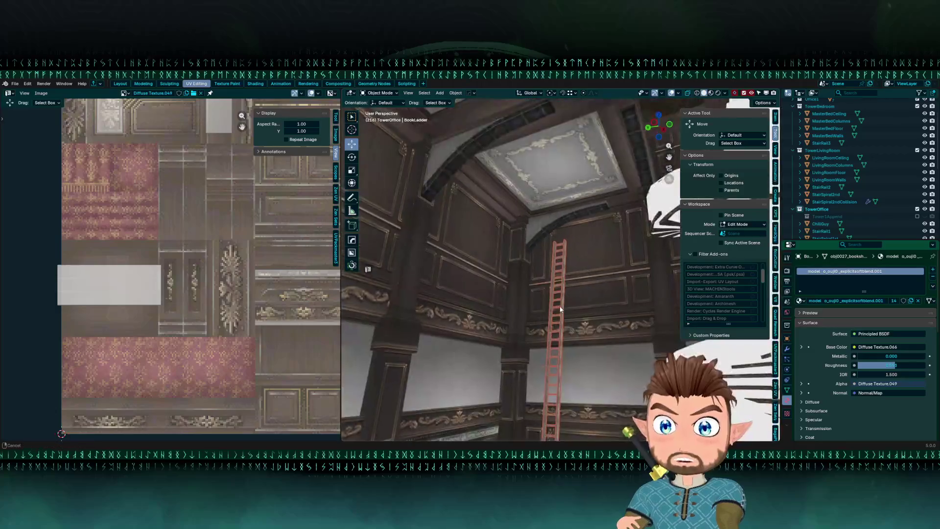
scroll(560, 237, "down", 1)
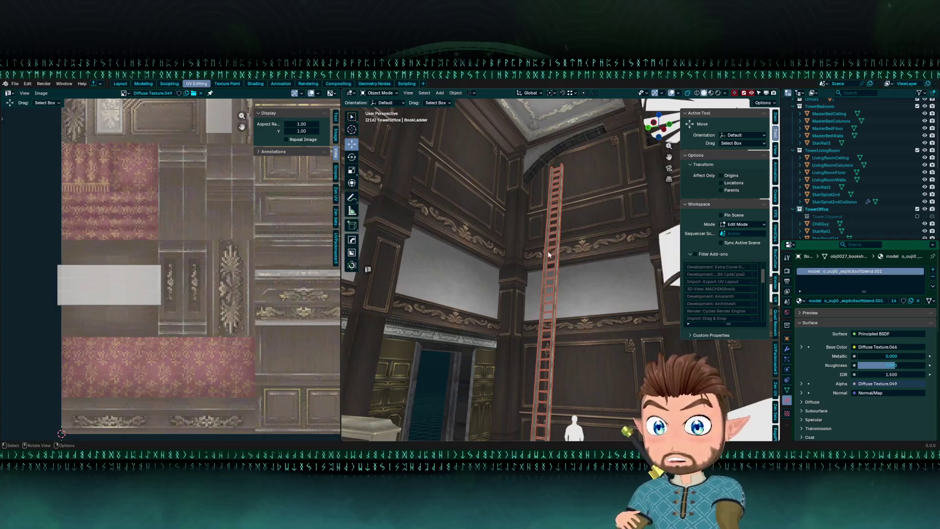
scroll(529, 339, "up", 5)
Show the ladder in wireframe Edit Mode and box-select its bottom vertices.
key("Tab")
key("shift+z")
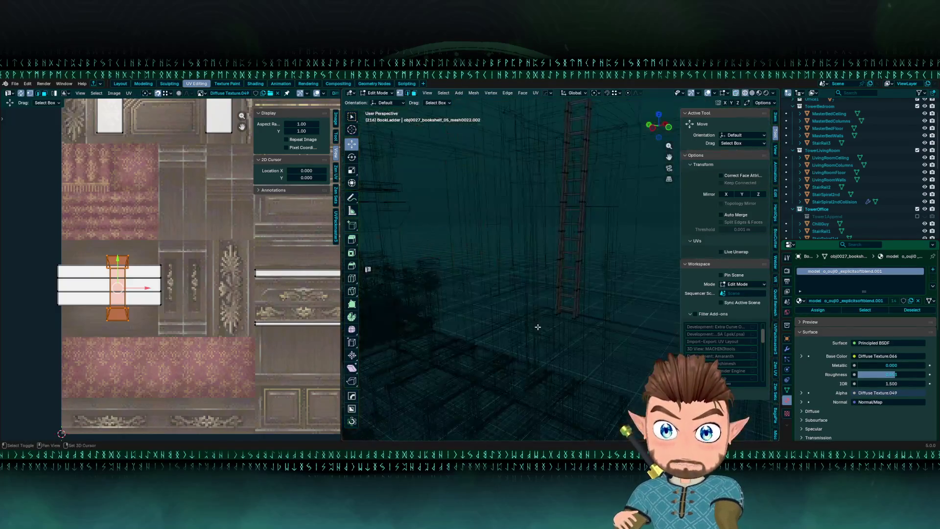
scroll(537, 306, "down", 2)
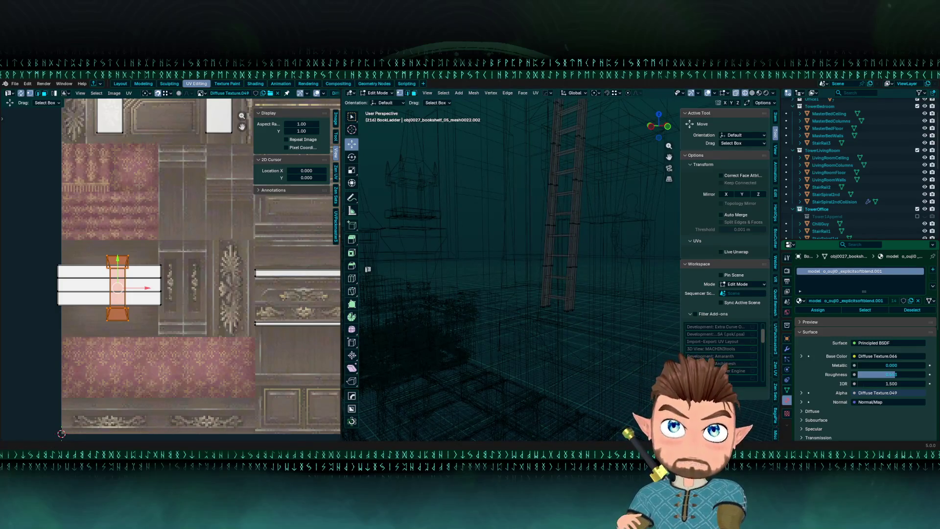
scroll(565, 322, "up", 2)
left_click_drag(515, 328, 611, 408)
key("shift+s")
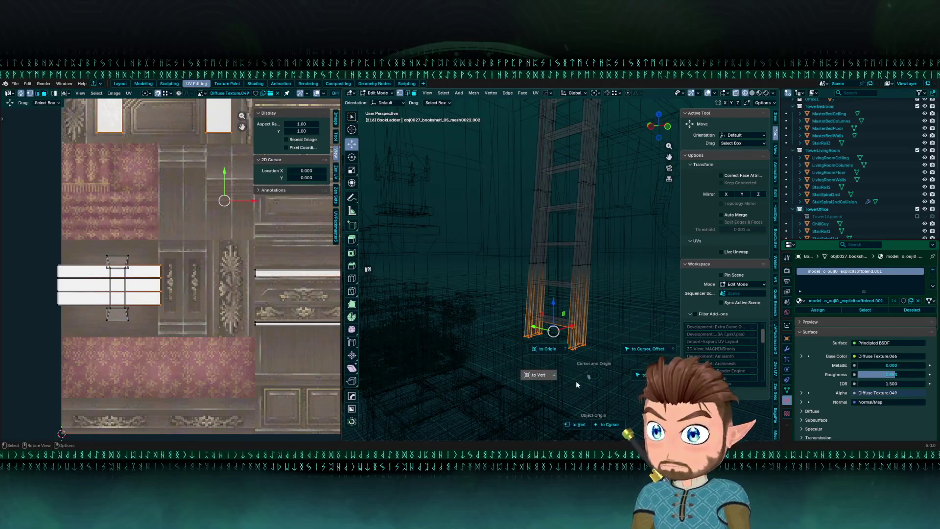
Set the ladder's origin at its base, move it to world origin, and apply all transforms.
left_click(576, 385)
key("Tab")
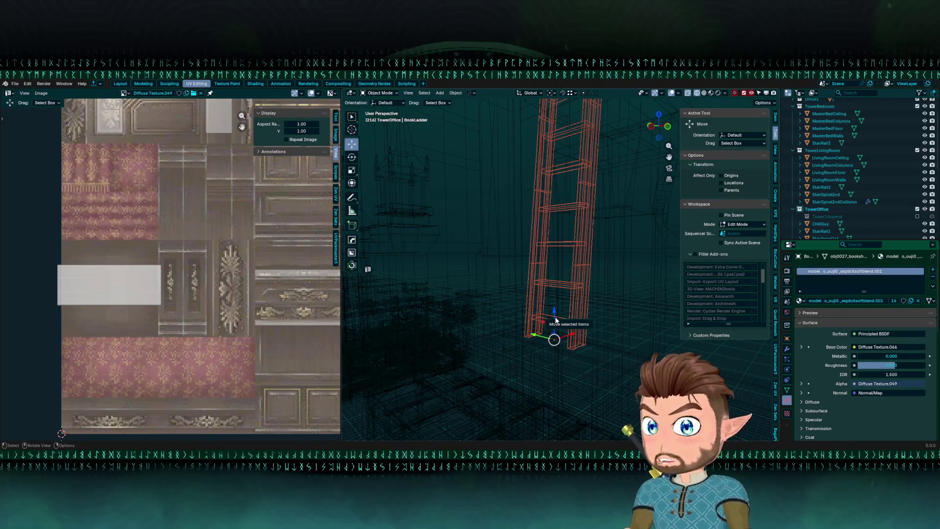
key("alt+g")
key("KP_Decimal")
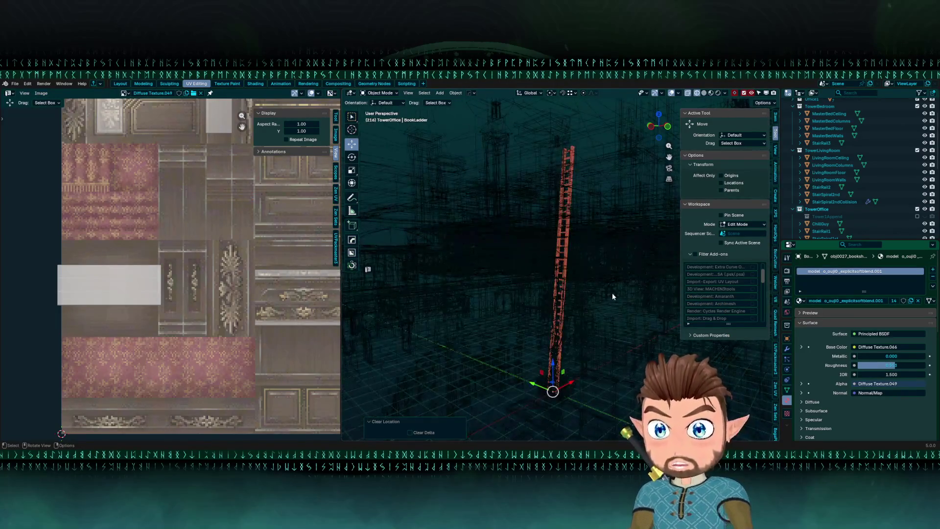
key("ctrl+a")
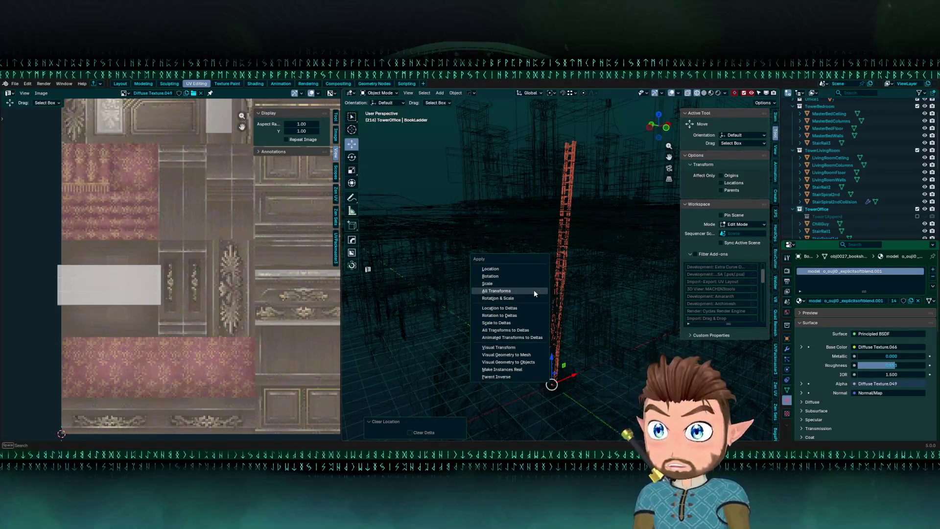
left_click(534, 292)
Isolate the ladder and turn on the face orientation overlay to check its normals.
key("KP_Divide")
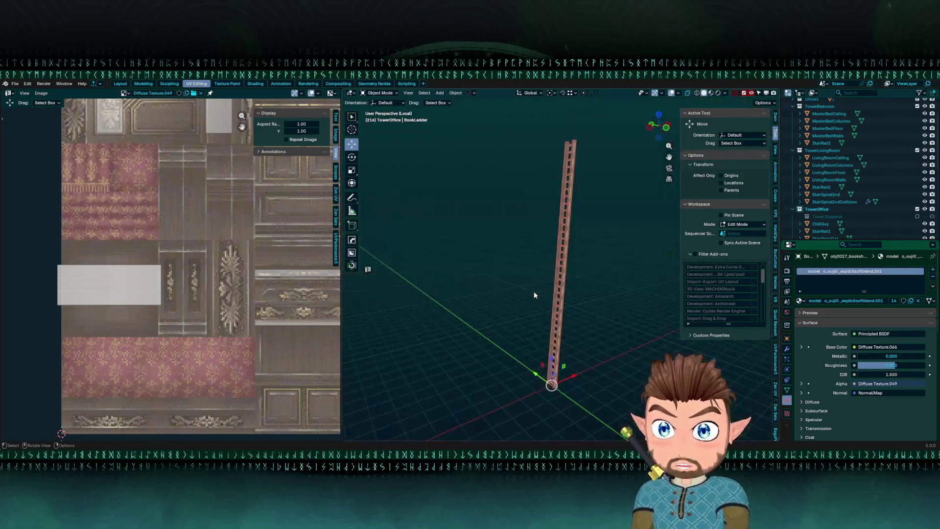
key("q")
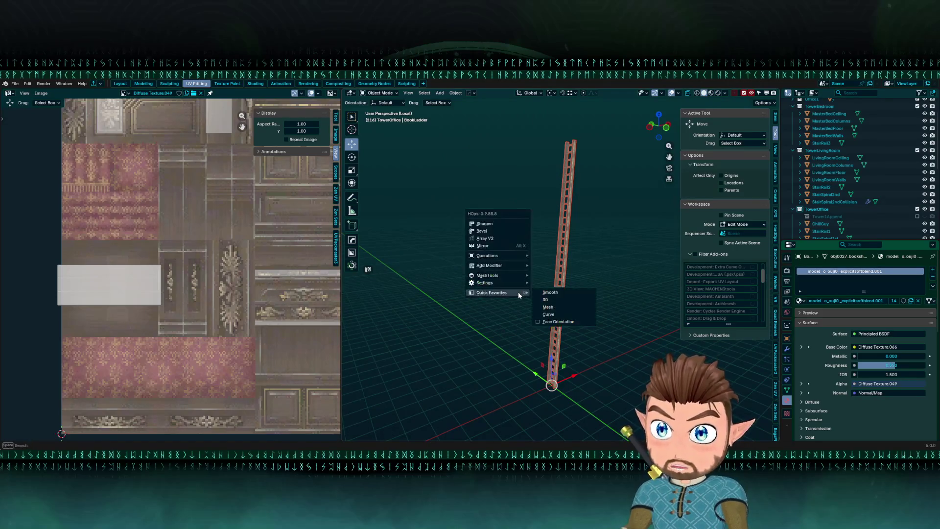
left_click(551, 322)
mouse_move(551, 323)
left_mouse_down()
mouse_move(503, 313)
mouse_move(501, 276)
mouse_move(474, 328)
mouse_move(475, 359)
mouse_move(460, 321)
mouse_move(465, 338)
mouse_move(483, 212)
mouse_move(552, 231)
mouse_move(602, 224)
mouse_move(630, 240)
mouse_move(650, 288)
mouse_move(594, 282)
mouse_move(498, 225)
mouse_move(562, 284)
left_mouse_up()
left_click(566, 288)
key("KP_Divide")
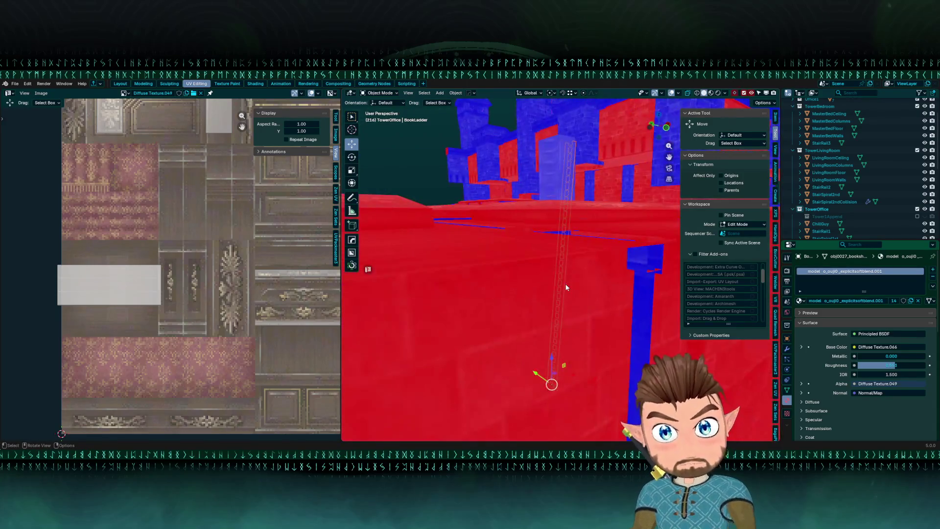
key("KP_Divide")
Turn the face orientation overlay off and save GuildHall.blend.
right_click(566, 288)
mouse_move(563, 286)
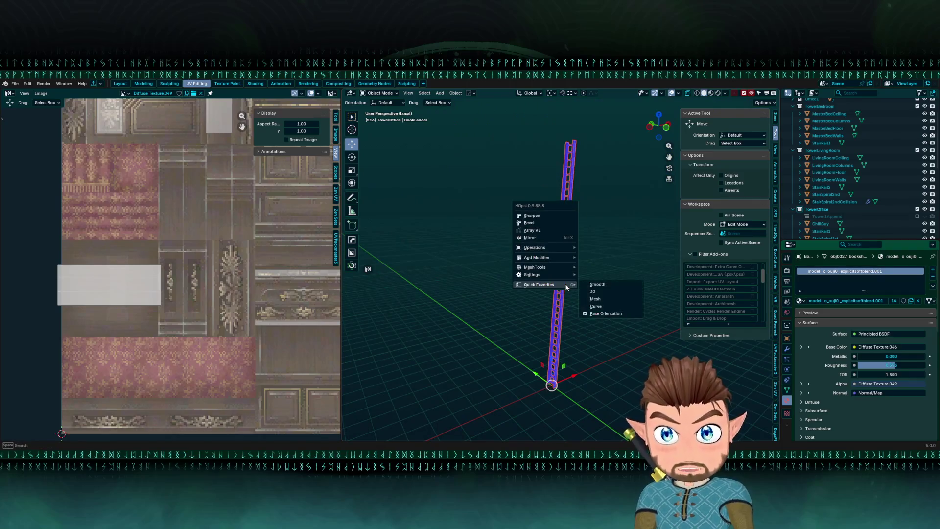
left_click(612, 315)
key("ctrl+s")
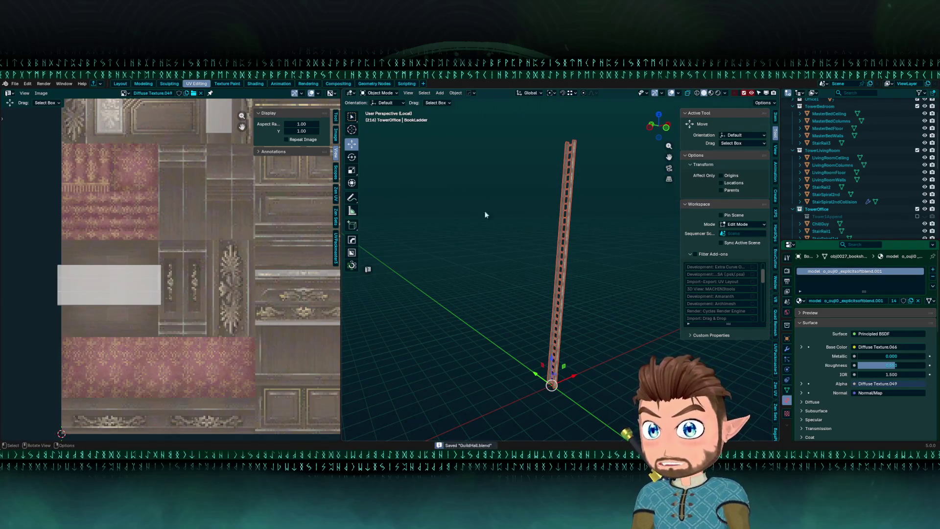
left_click(121, 85)
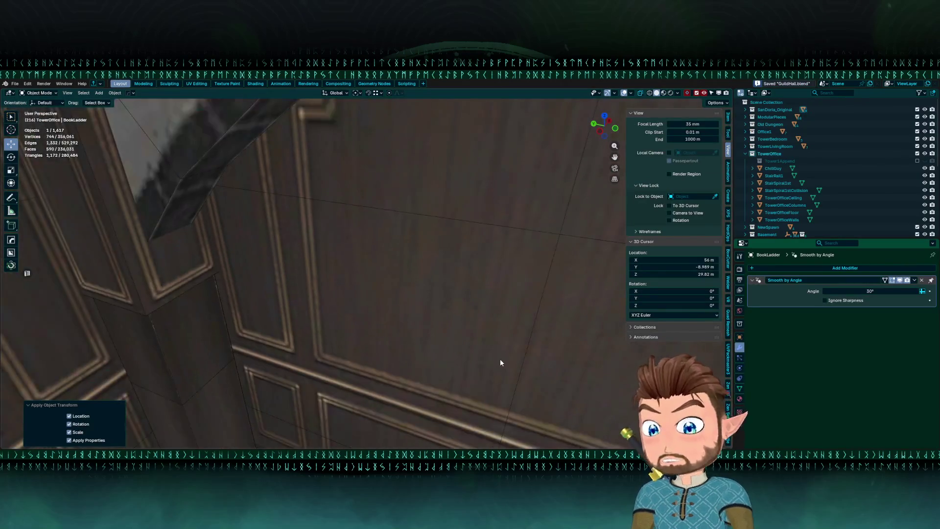
Show the whole scene, browse the FBX export options, and check the ladder's material.
key("KP_Divide")
left_click(14, 83)
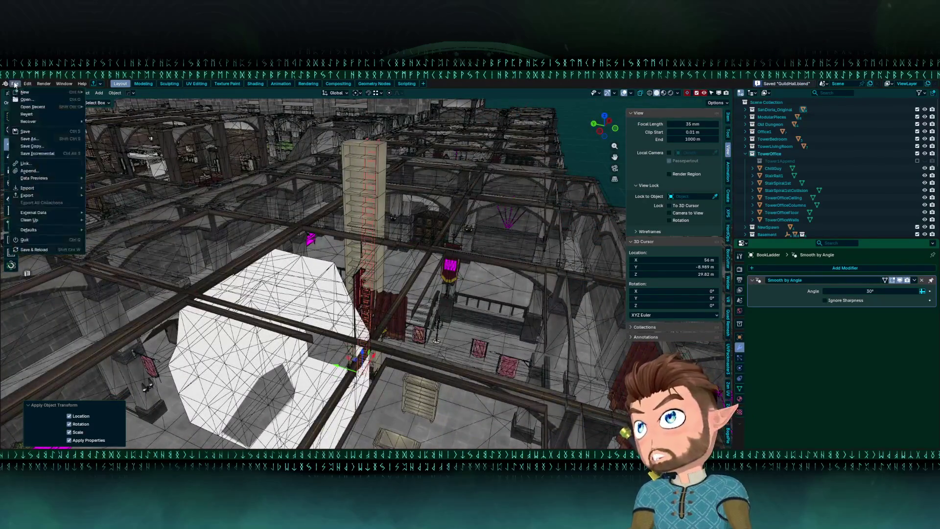
mouse_move(32, 195)
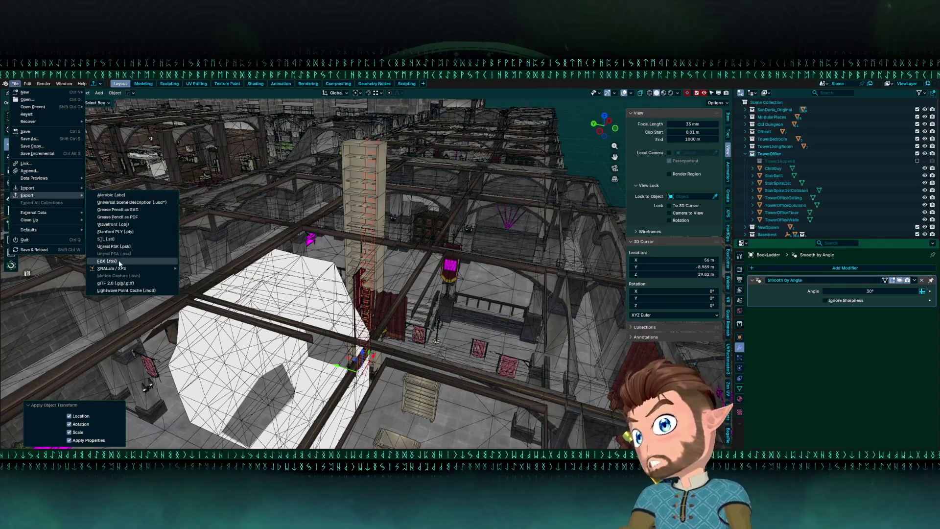
key("Escape")
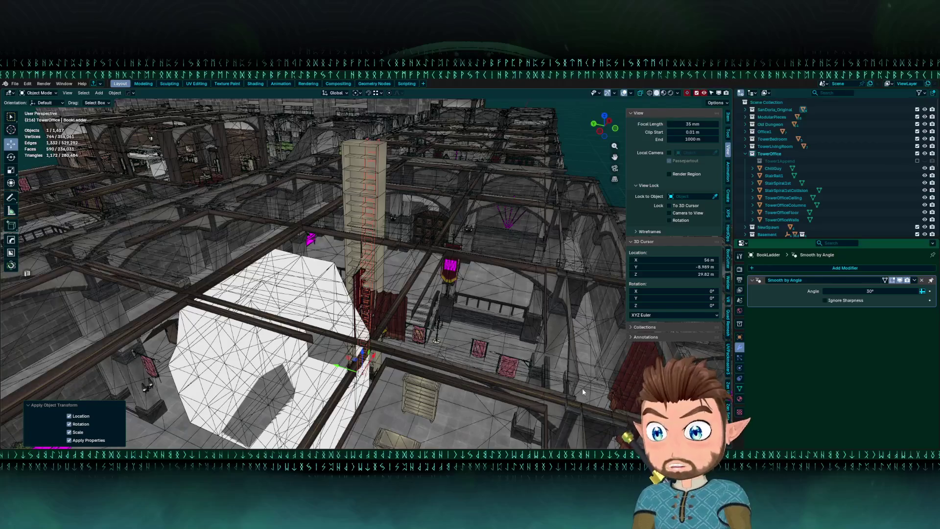
left_click(740, 398)
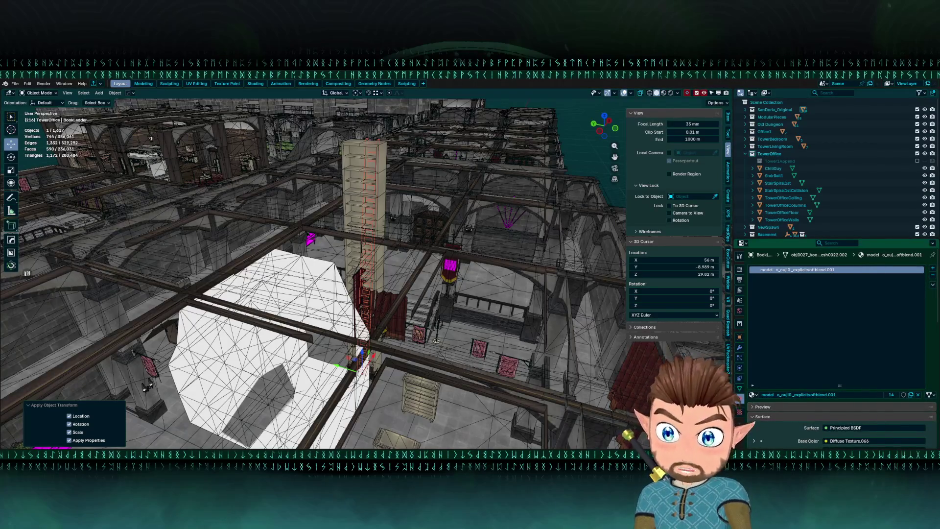
key("alt+Tab")
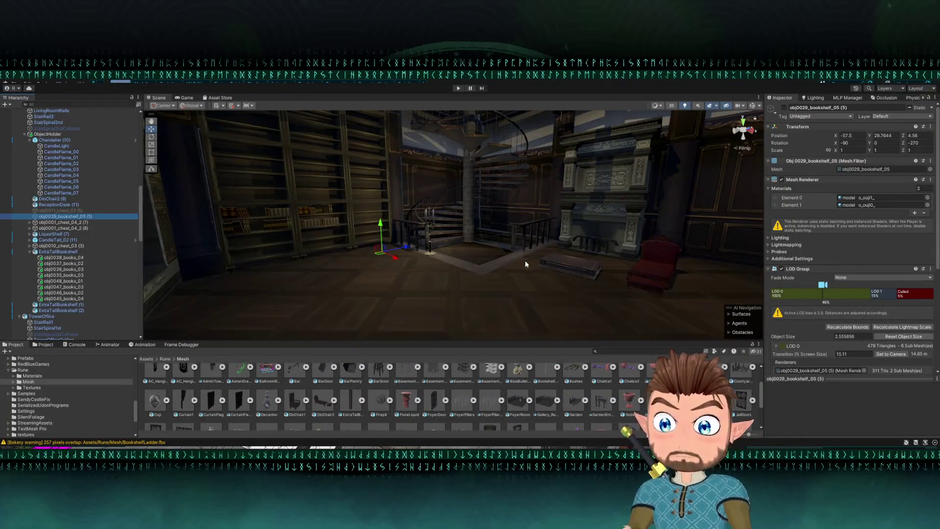
Drag the BookshelfLadder asset from the Project window into the library scene.
scroll(390, 394, "down", 6)
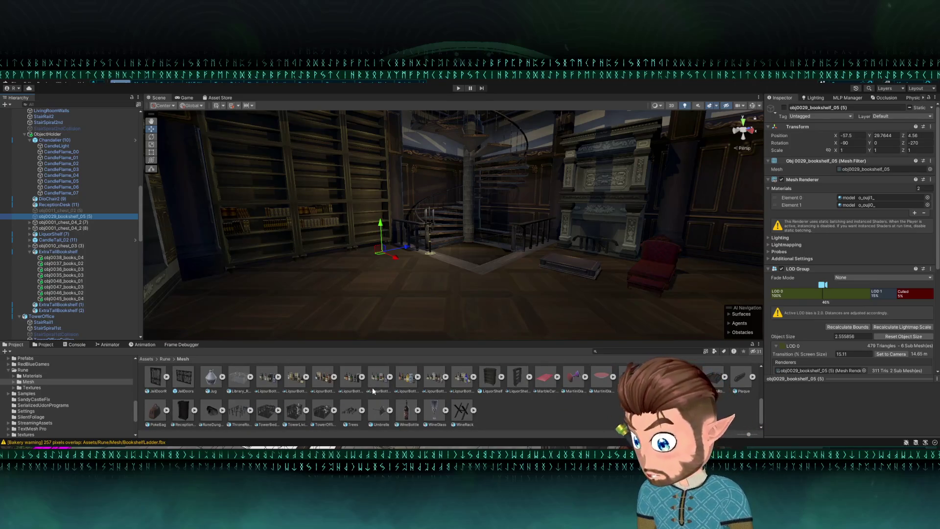
scroll(372, 387, "up", 2)
left_click_drag(545, 382, 341, 290)
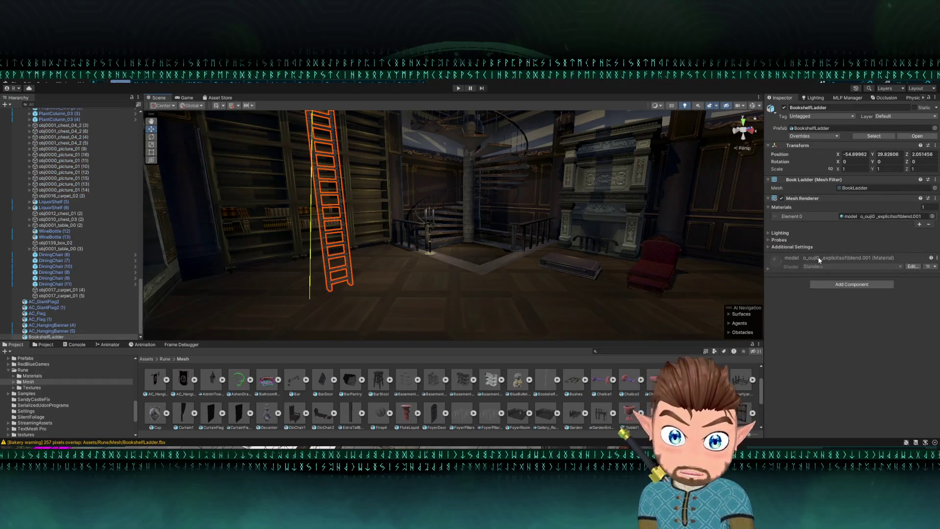
Remap the BookshelfLadder's imported material to the existing model material.
left_click(545, 382)
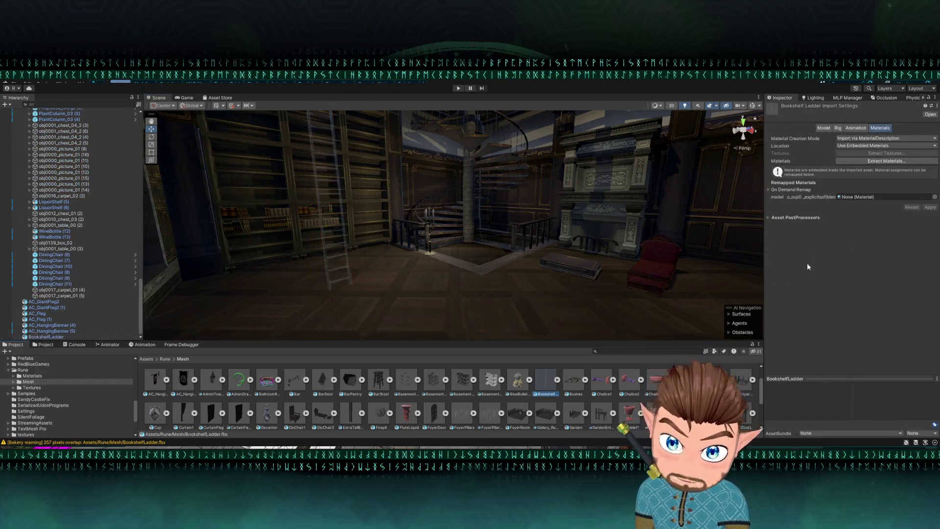
left_click(934, 197)
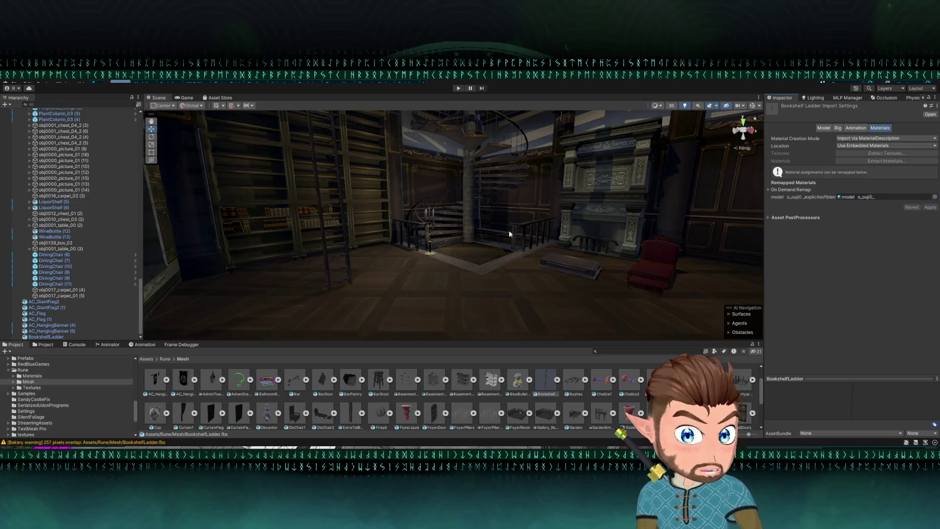
mouse_move(350, 273)
left_mouse_down()
mouse_move(334, 274)
mouse_move(353, 264)
mouse_move(232, 184)
mouse_move(424, 210)
mouse_move(388, 287)
mouse_move(397, 310)
mouse_move(404, 273)
mouse_move(437, 281)
mouse_move(392, 273)
mouse_move(441, 262)
mouse_move(426, 274)
mouse_move(411, 262)
left_mouse_up()
left_click(407, 240)
Nudge the BookshelfLadder along X against the tall bookshelf and add a Box Collider.
mouse_move(402, 330)
left_mouse_down()
mouse_move(515, 279)
mouse_move(481, 216)
mouse_move(574, 189)
mouse_move(444, 207)
mouse_move(368, 230)
mouse_move(405, 212)
mouse_move(466, 154)
mouse_move(428, 192)
left_mouse_up()
left_click(380, 219)
left_click(430, 193)
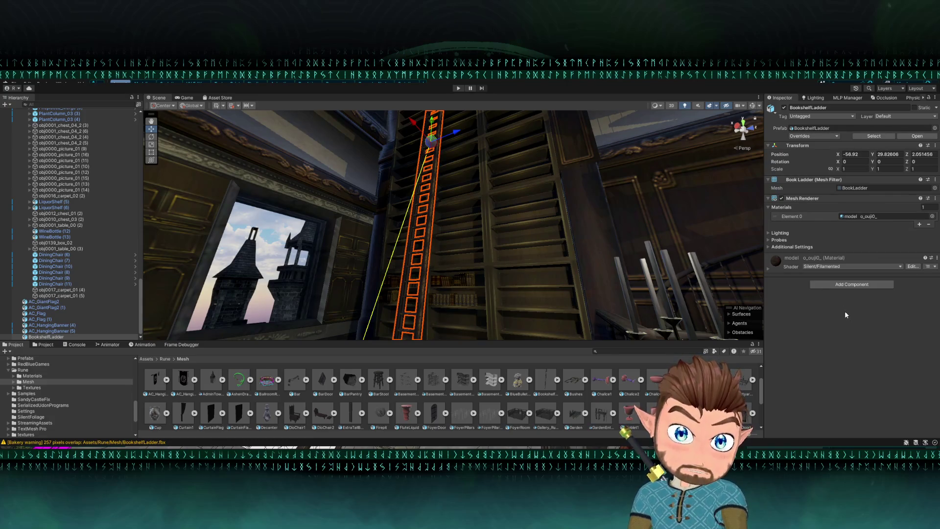
left_click(276, 250)
mouse_move(532, 238)
left_mouse_down()
mouse_move(448, 262)
mouse_move(421, 259)
left_mouse_up()
left_click(425, 252)
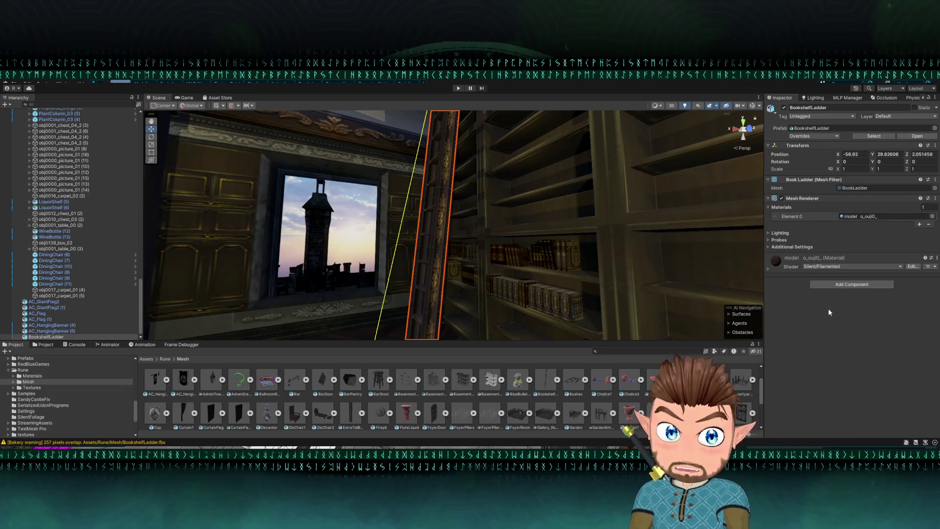
key("ctrl+v")
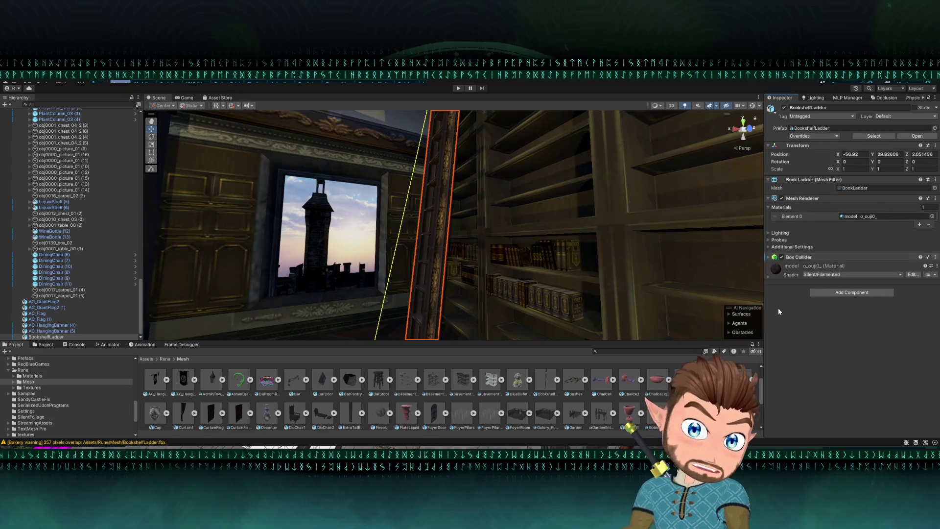
Raise the Box Collider's top face so it covers the ladder, about 1.43 × 12.80 × 0.58.
left_click(769, 257)
left_click(842, 267)
mouse_move(475, 243)
left_mouse_down()
mouse_move(430, 321)
mouse_move(440, 315)
mouse_move(444, 273)
mouse_move(466, 247)
left_mouse_up()
left_click(469, 242)
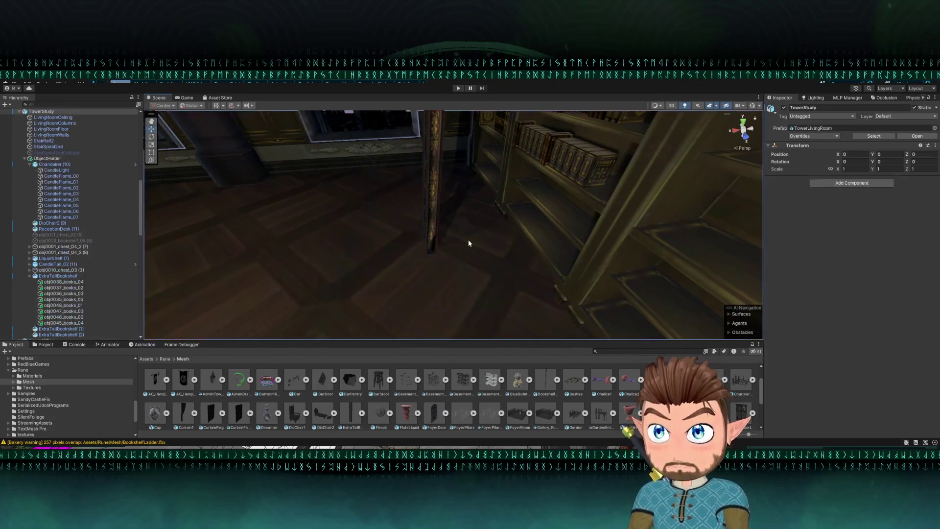
left_click(427, 224)
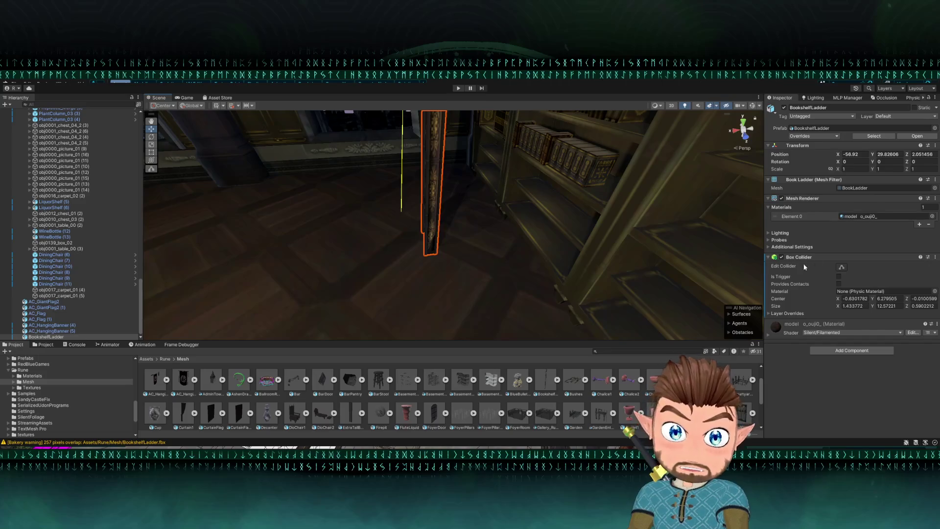
left_click(840, 268)
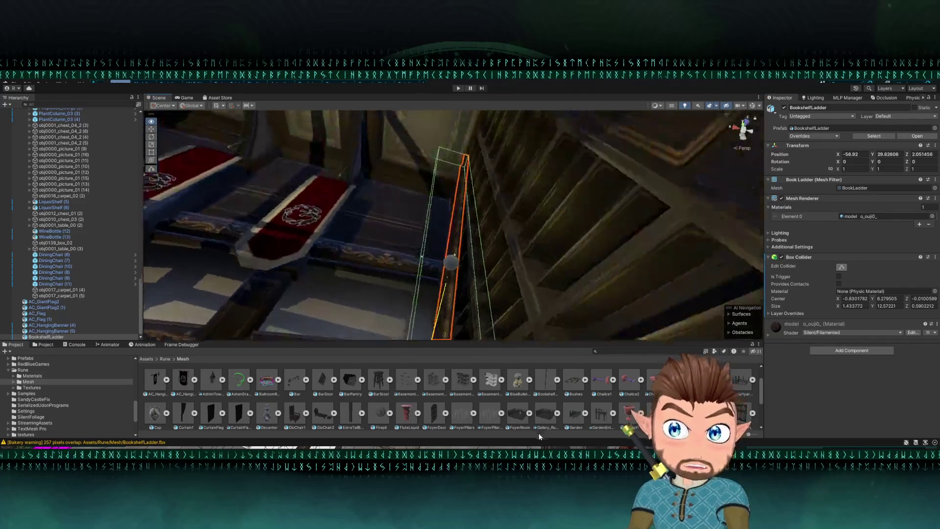
mouse_move(519, 162)
left_mouse_down()
mouse_move(524, 137)
mouse_move(510, 199)
mouse_move(460, 245)
mouse_move(475, 225)
mouse_move(481, 281)
mouse_move(481, 218)
mouse_move(488, 235)
mouse_move(480, 226)
left_mouse_up()
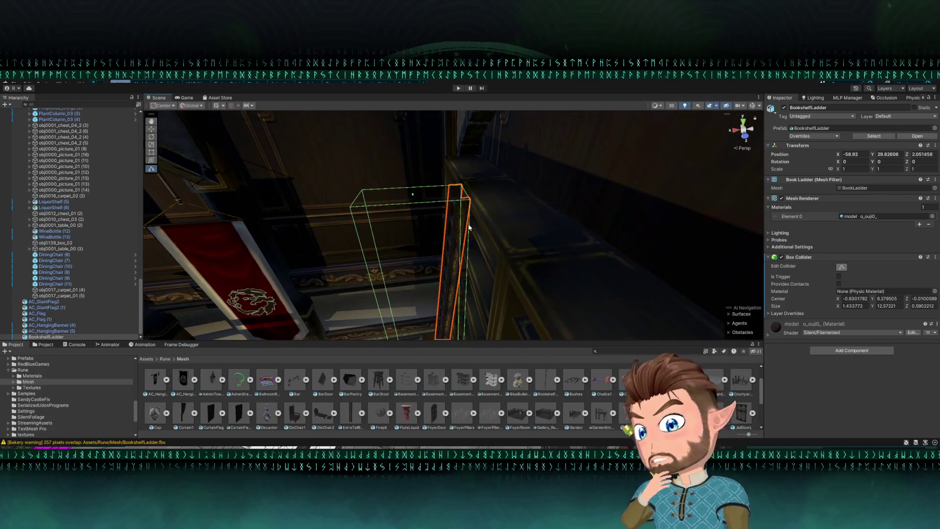
mouse_move(412, 194)
left_mouse_down()
mouse_move(421, 195)
mouse_move(414, 262)
mouse_move(419, 224)
left_mouse_up()
left_click(152, 136)
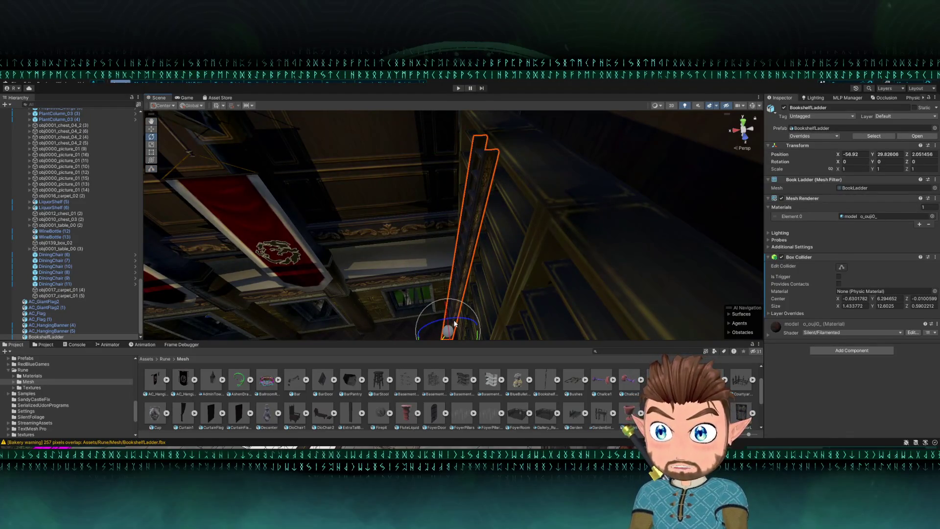
key("ctrl+z")
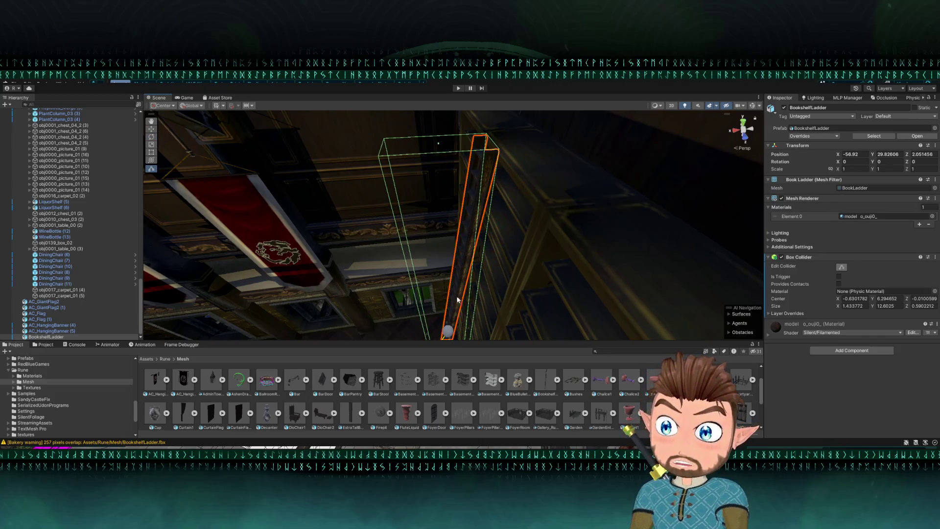
left_click_drag(472, 282, 467, 291)
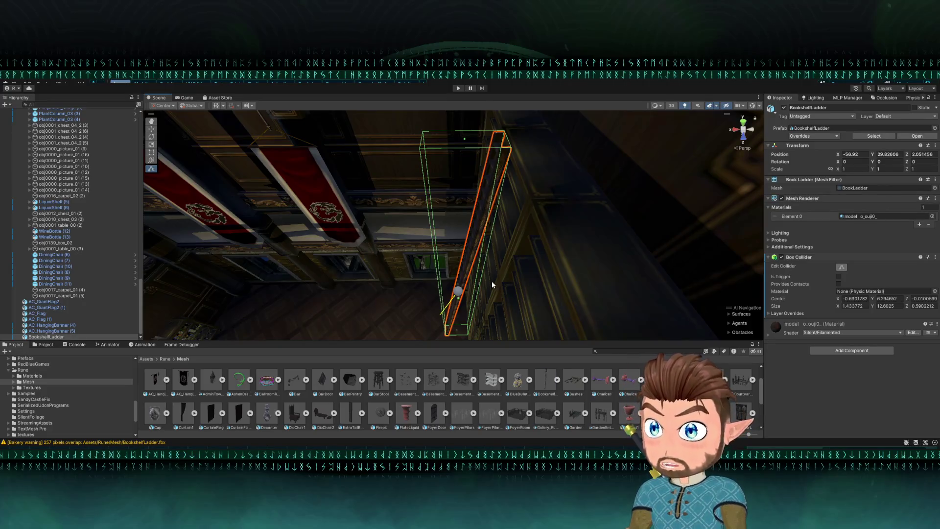
mouse_move(500, 281)
left_mouse_down()
mouse_move(539, 289)
mouse_move(532, 297)
left_mouse_up()
Select the bookshelf ladder, try adding a box collider, then undo it.
left_click(465, 240)
left_click(447, 262)
left_click(421, 289)
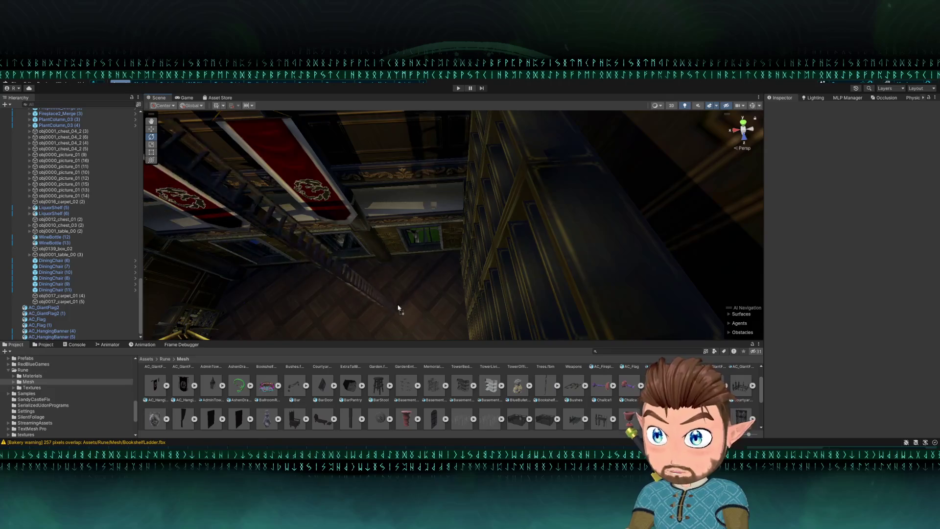
left_click(427, 308)
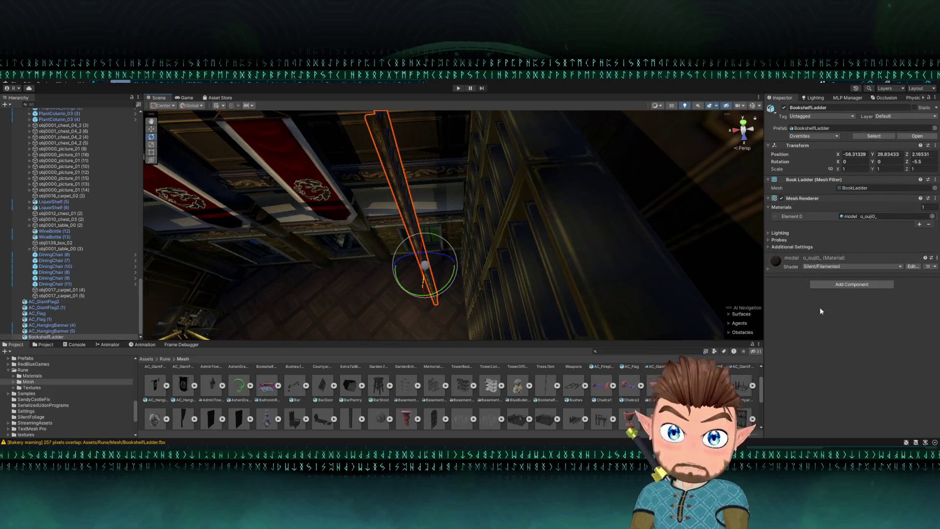
left_click(846, 286)
left_click(838, 309)
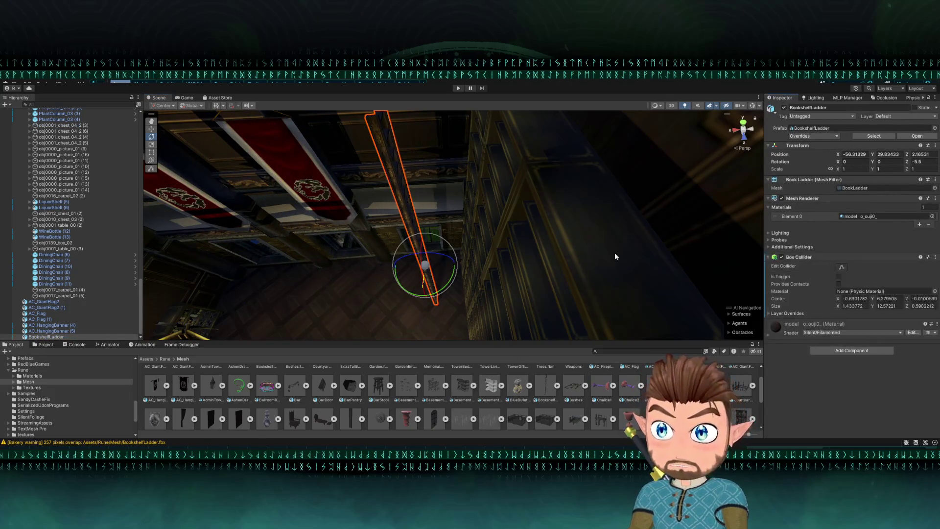
left_click(840, 268)
left_click_drag(549, 222, 546, 219)
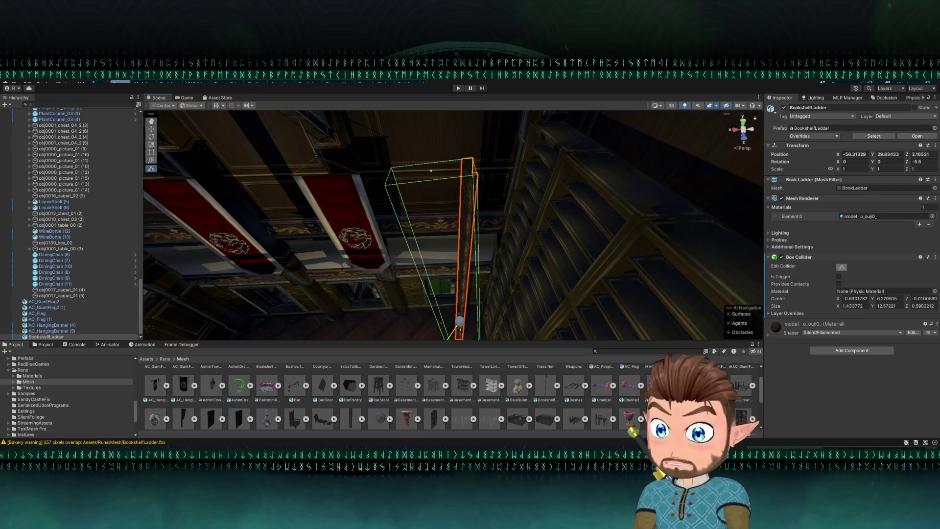
left_click_drag(519, 275, 532, 296)
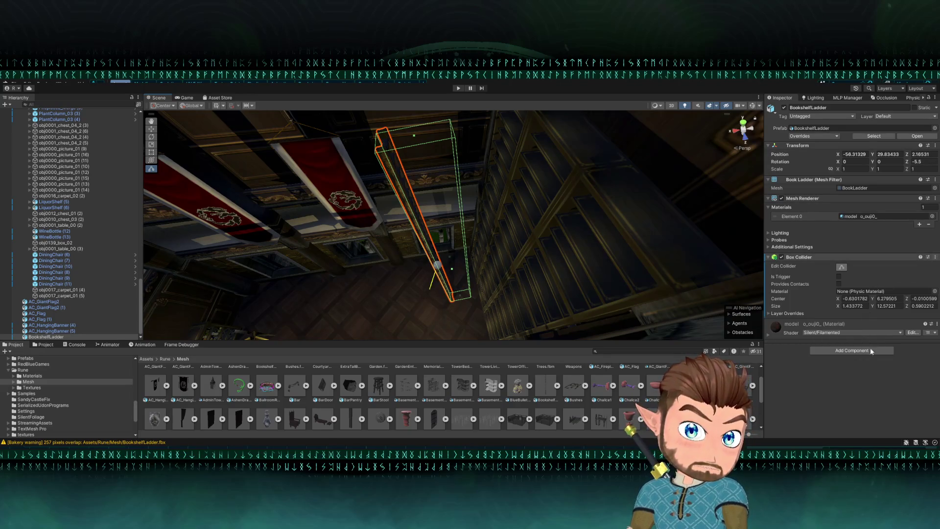
key("ctrl+z")
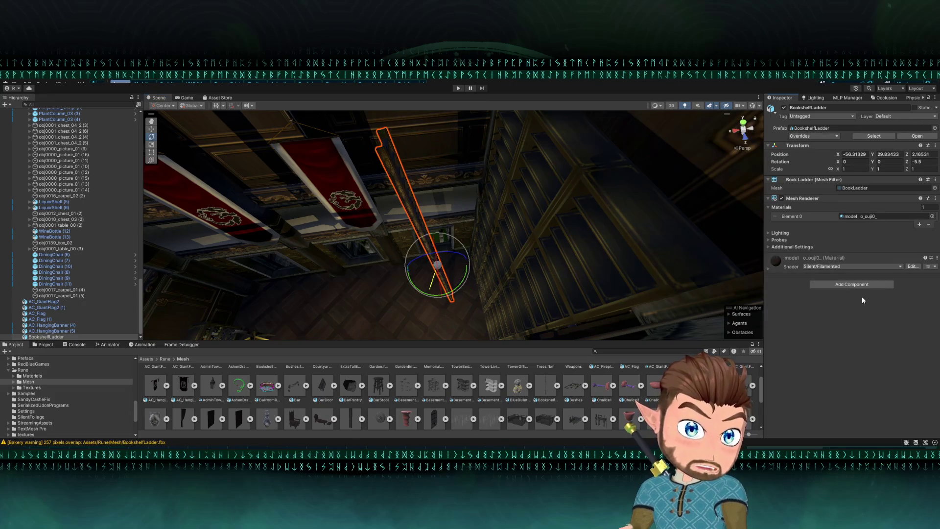
key("f")
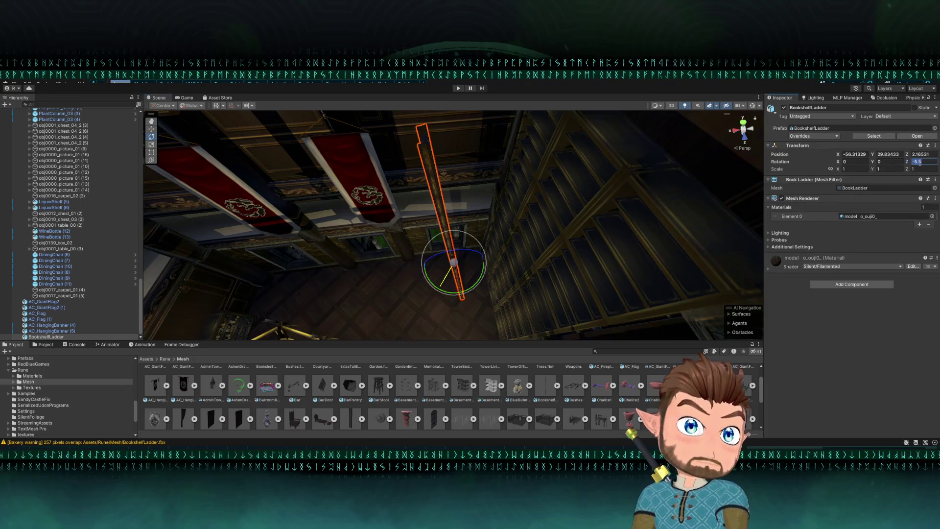
Reset the ladder's Z rotation to 0, then tilt it to 5.5° with the Rotate tool.
type("0")
key("Return")
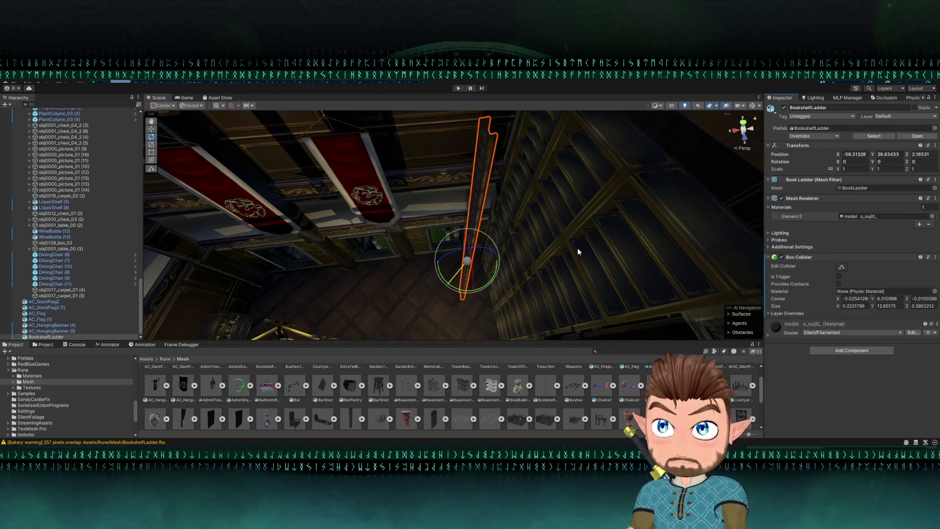
left_click(841, 267)
mouse_move(565, 258)
left_mouse_down()
mouse_move(525, 247)
mouse_move(556, 250)
mouse_move(524, 262)
mouse_move(332, 170)
left_mouse_up()
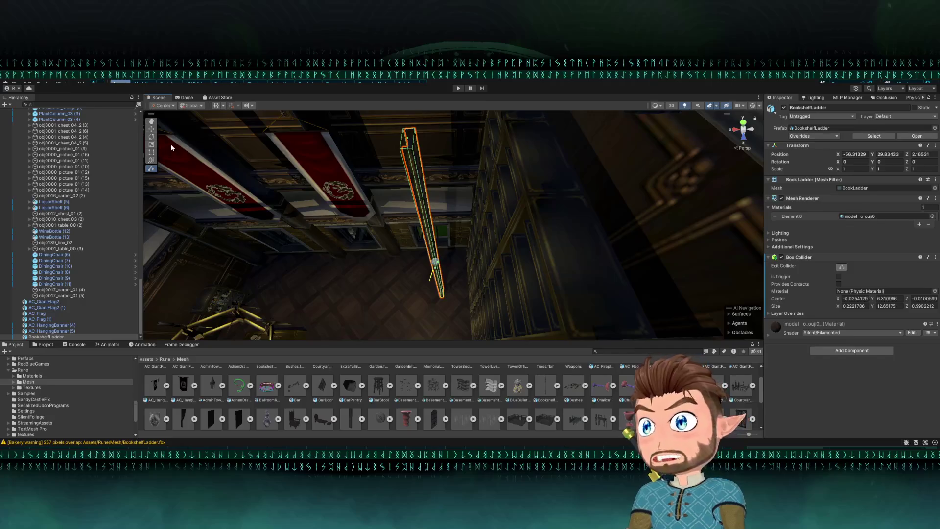
left_click(153, 137)
left_click_drag(453, 253, 459, 255)
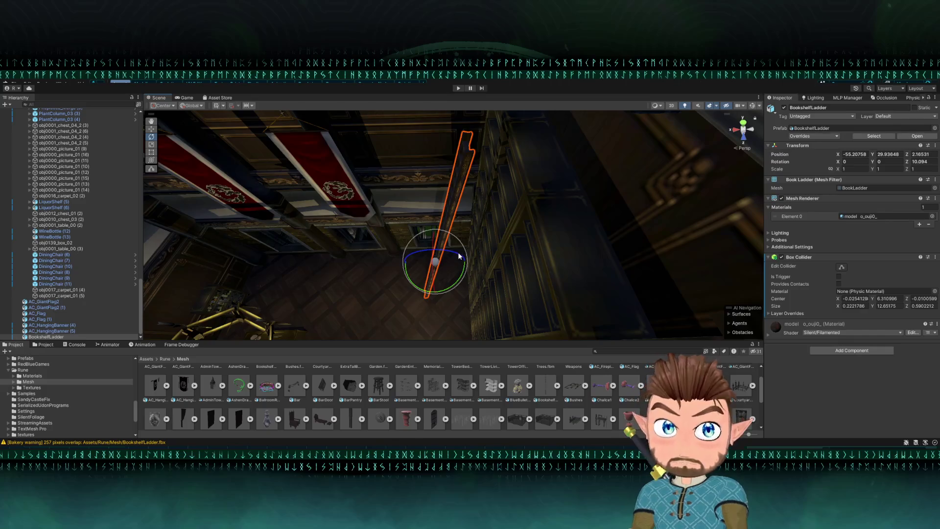
type("5")
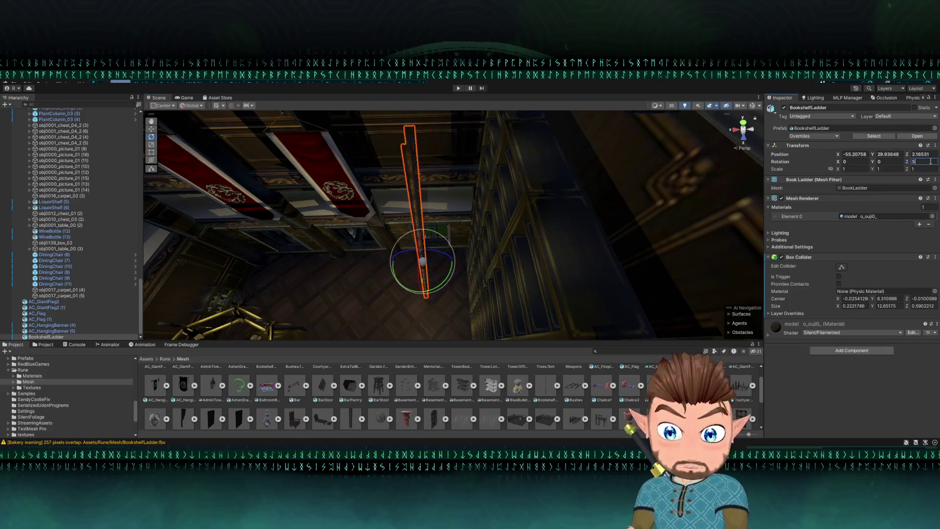
type(".5")
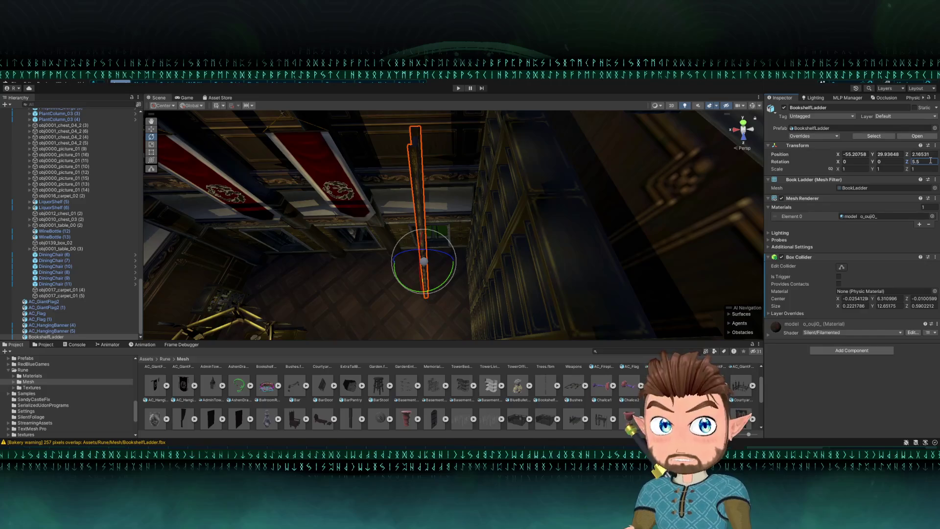
mouse_move(441, 255)
left_mouse_down()
mouse_move(448, 248)
mouse_move(412, 260)
mouse_move(438, 267)
mouse_move(440, 216)
mouse_move(474, 143)
mouse_move(597, 123)
mouse_move(623, 132)
mouse_move(481, 126)
mouse_move(522, 180)
mouse_move(580, 186)
left_mouse_up()
Return to the Move tool, frame the ladder, deselect it and enter Play mode.
key("ctrl+z")
key("w")
key("f")
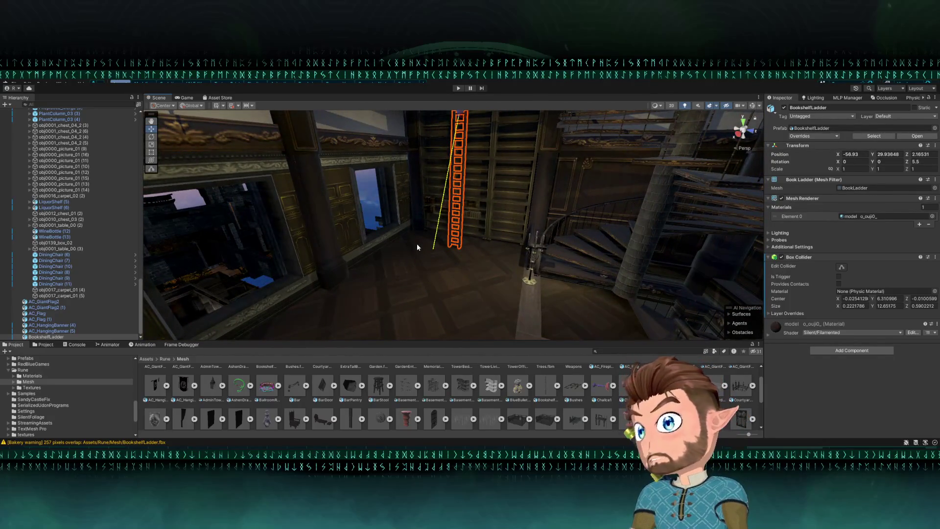
mouse_move(52, 338)
left_mouse_down()
mouse_move(76, 91)
mouse_move(74, 225)
mouse_move(74, 158)
left_mouse_up()
left_click(367, 188)
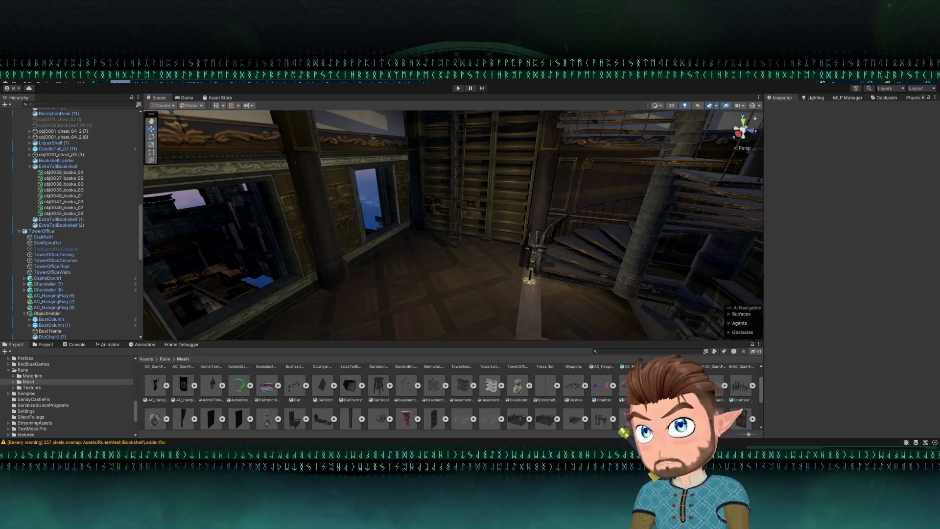
key("ctrl+p")
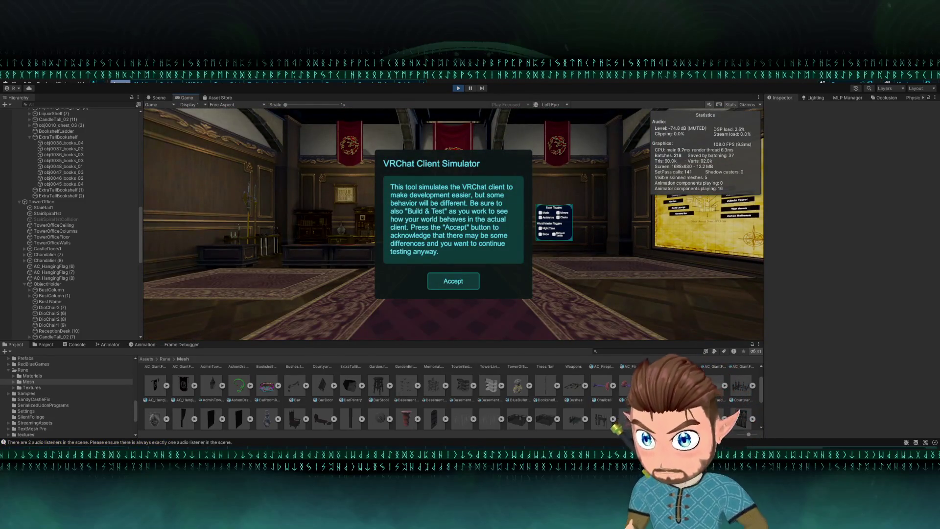
Accept the simulator notice, teleport to the War Room via the wall map and climb the spiral staircase.
left_click(451, 283)
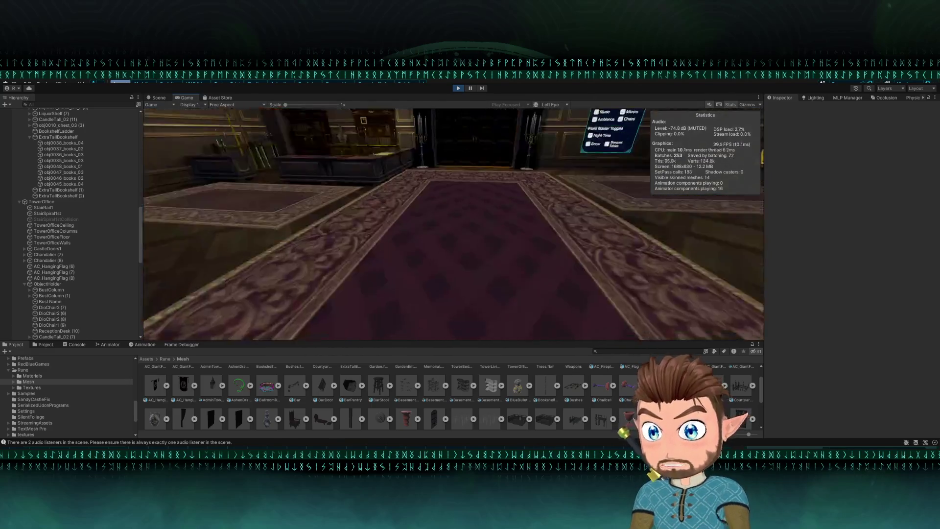
key("w")
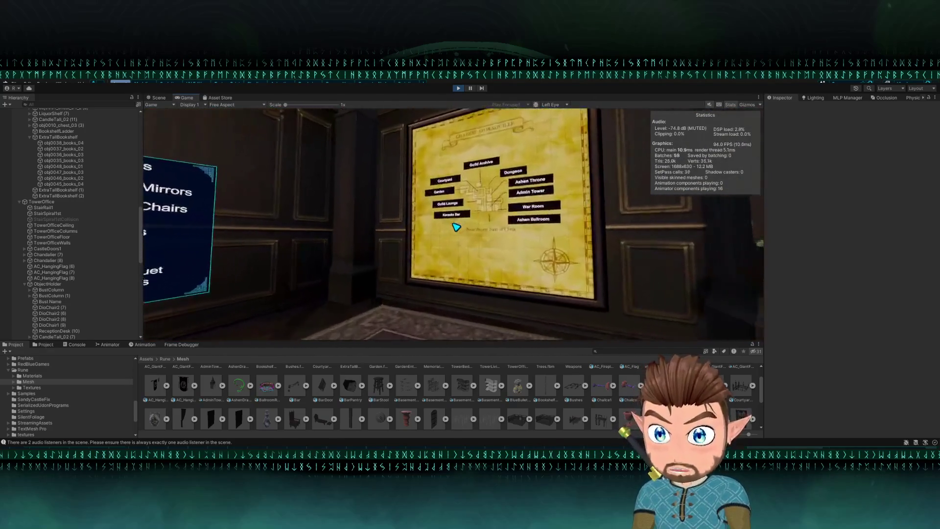
left_click(455, 225)
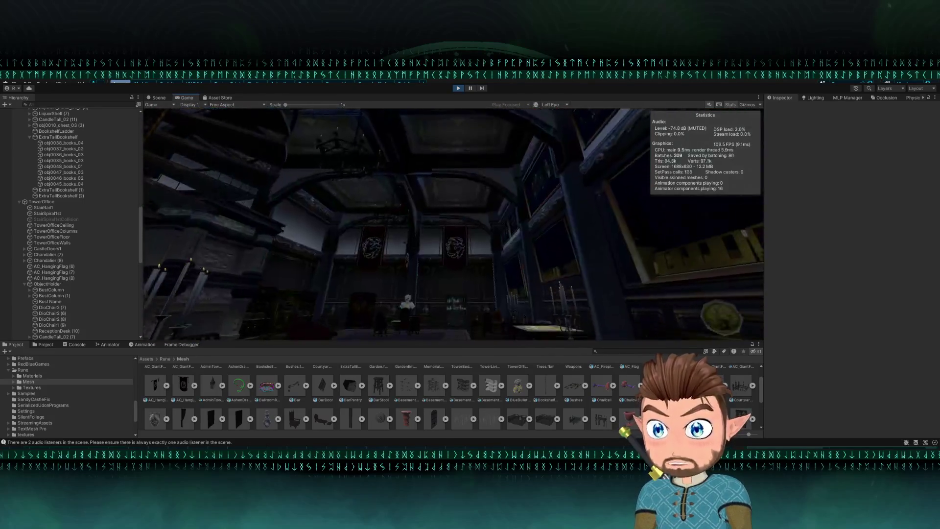
key("w")
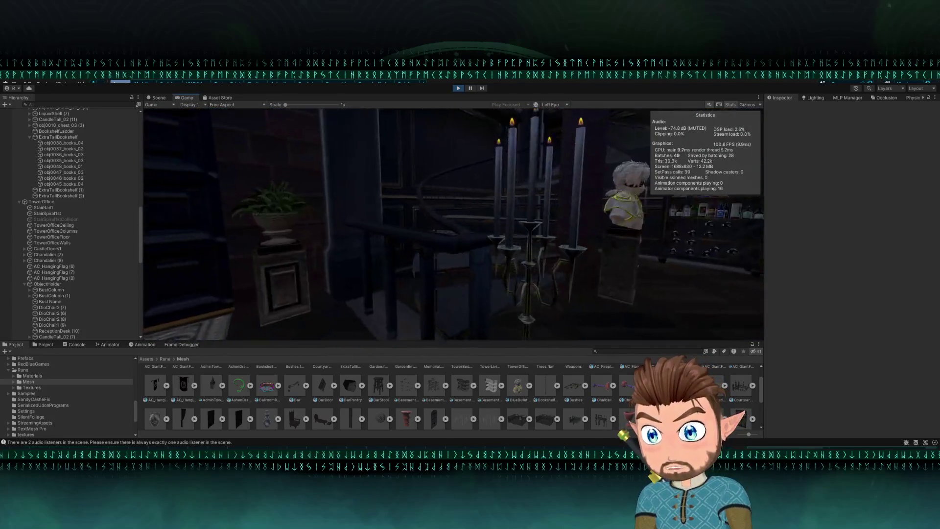
key("w")
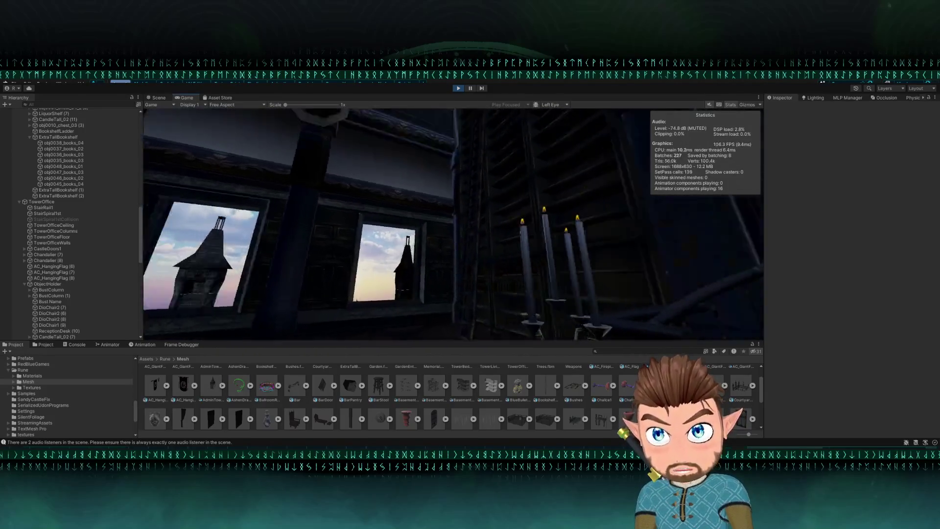
Open the simulator menu, enlarge the Game view, then exit Play mode.
key("Escape")
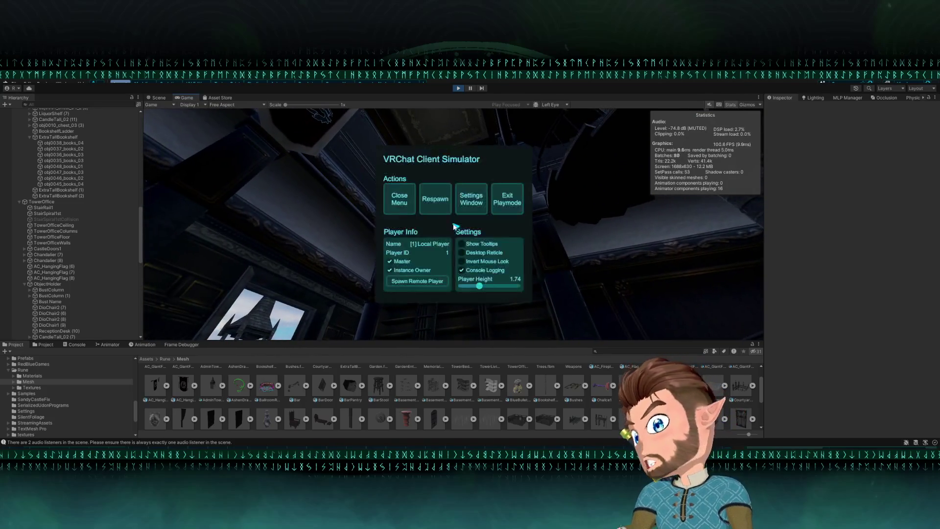
left_click_drag(460, 340, 457, 414)
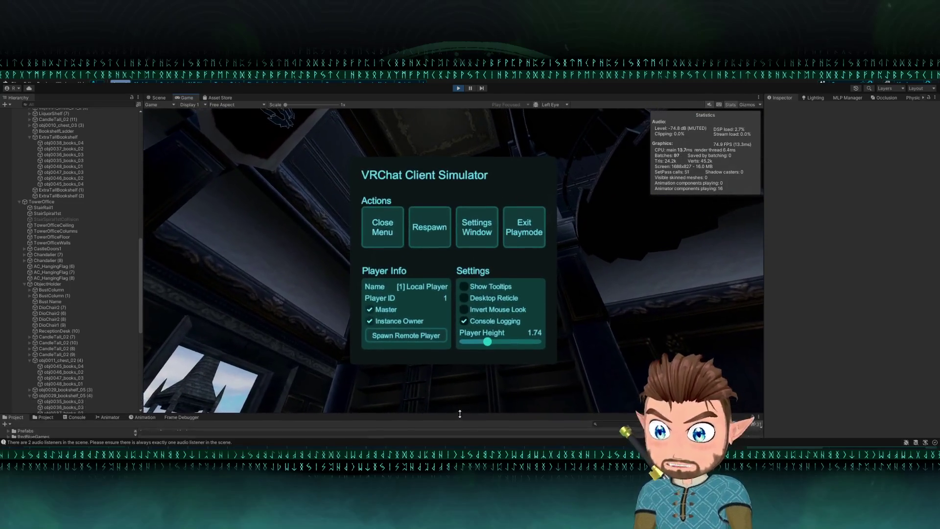
left_click(389, 236)
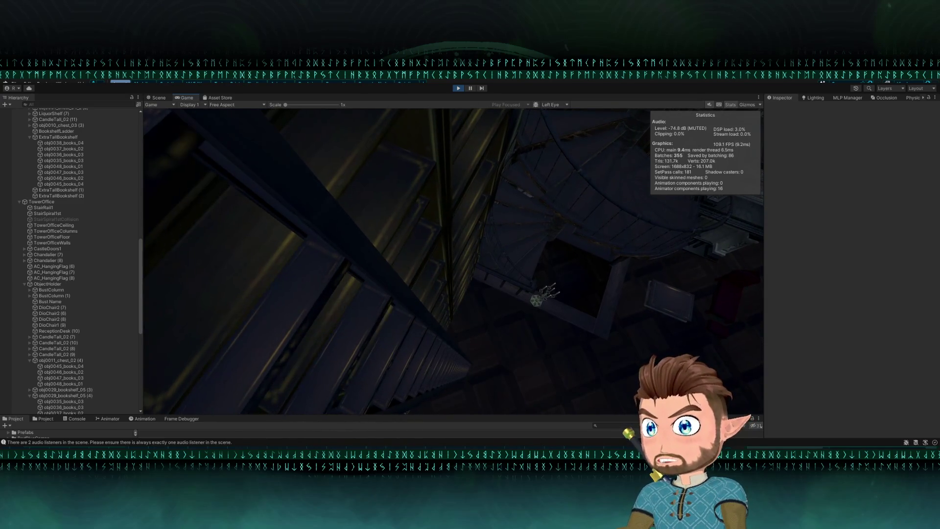
key("Escape")
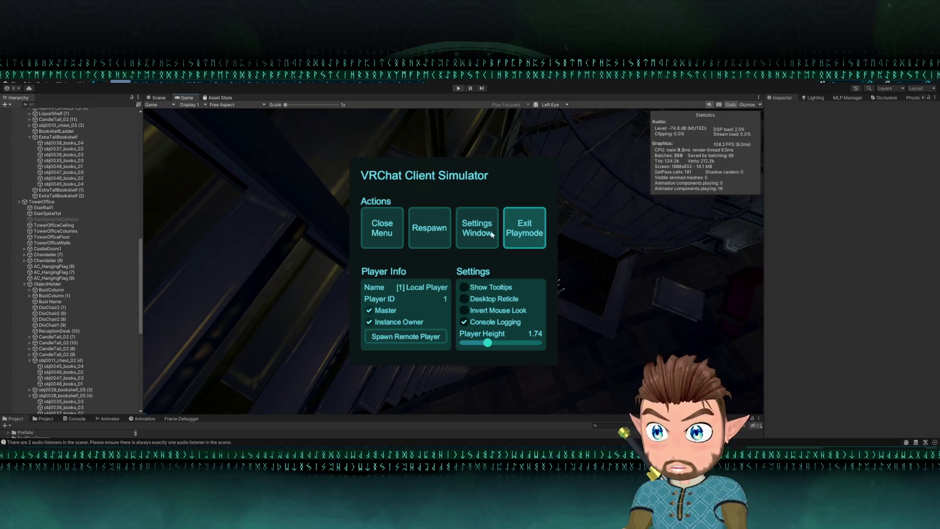
left_click(493, 211)
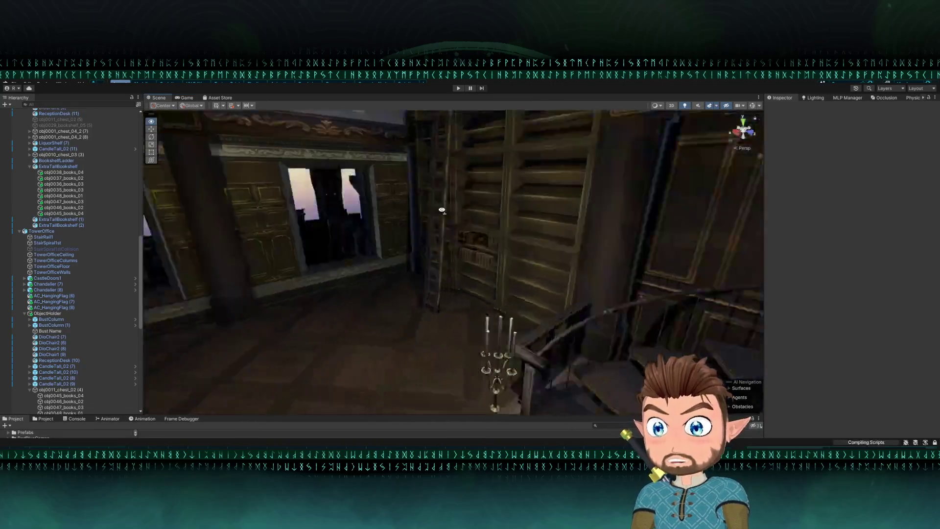
Select the bookshelf ladder, set its Z rotation to 7 and frame it.
left_click_drag(408, 211, 373, 223)
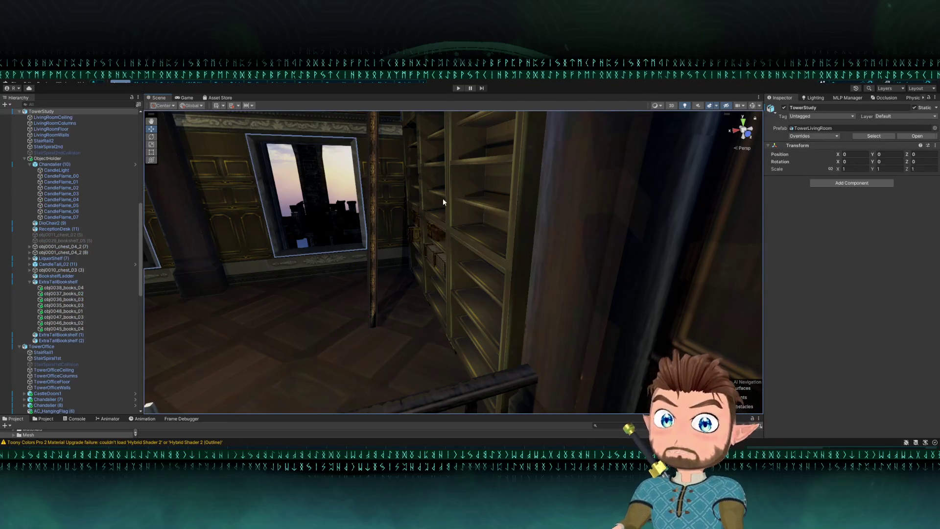
left_click(382, 174)
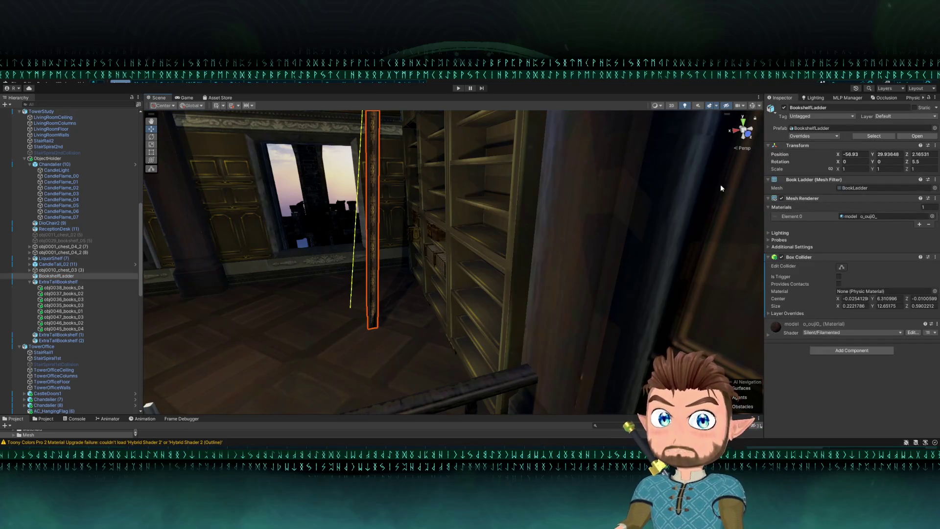
left_click(924, 161)
type("7")
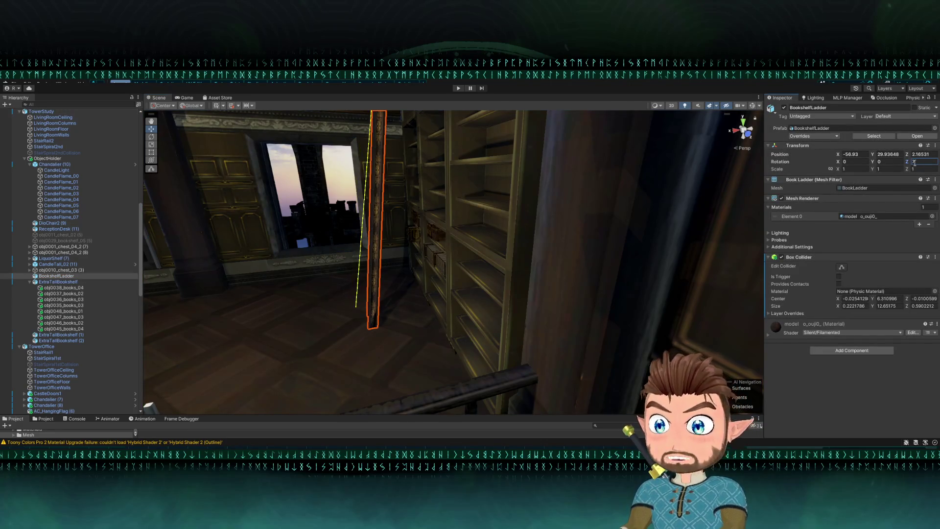
key("Return")
key("f")
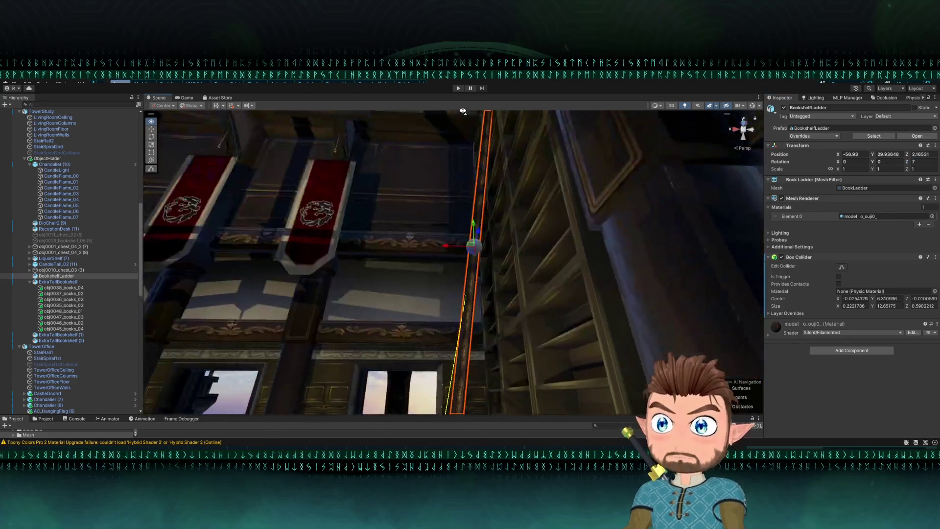
Nudge the ladder along X against ExtraTallBookshelf (1), then deselect it.
mouse_move(450, 246)
left_mouse_down()
mouse_move(440, 248)
mouse_move(440, 202)
mouse_move(390, 319)
mouse_move(405, 341)
mouse_move(447, 340)
mouse_move(437, 399)
mouse_move(426, 352)
mouse_move(583, 363)
mouse_move(455, 282)
left_mouse_up()
left_click(453, 267)
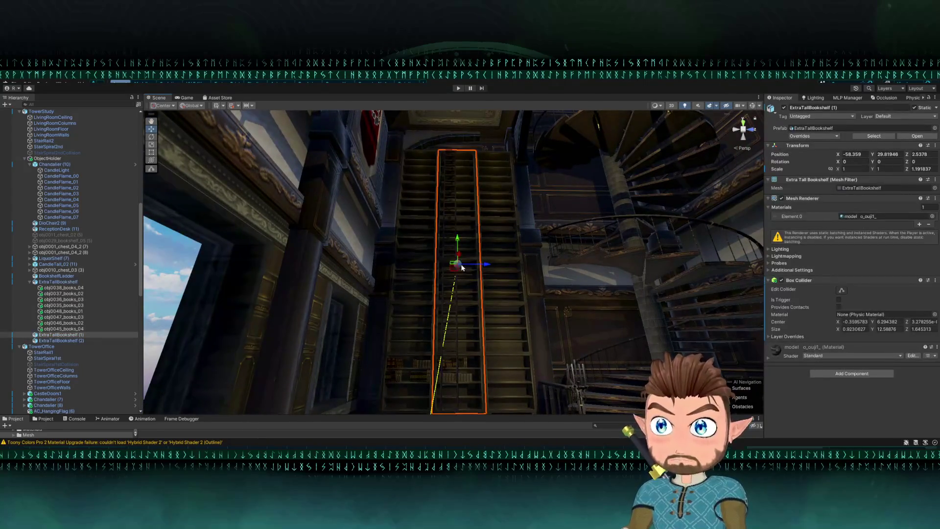
left_click(454, 191)
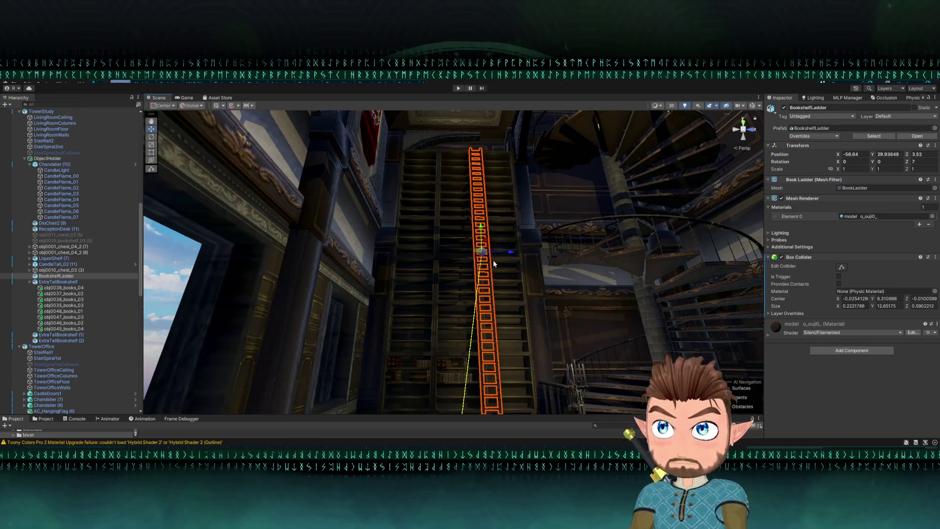
left_click(179, 262)
mouse_move(309, 272)
left_mouse_down()
mouse_move(347, 320)
mouse_move(510, 315)
mouse_move(442, 259)
mouse_move(426, 222)
mouse_move(422, 260)
mouse_move(380, 294)
mouse_move(381, 304)
left_mouse_up()
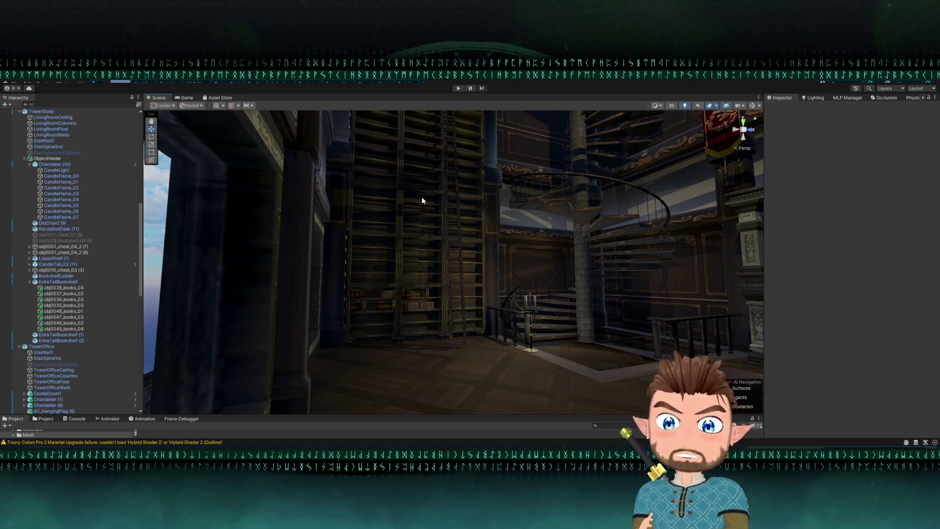
Enter Play mode, teleport to the Admin Tower and walk toward the shelves.
key("ctrl+p")
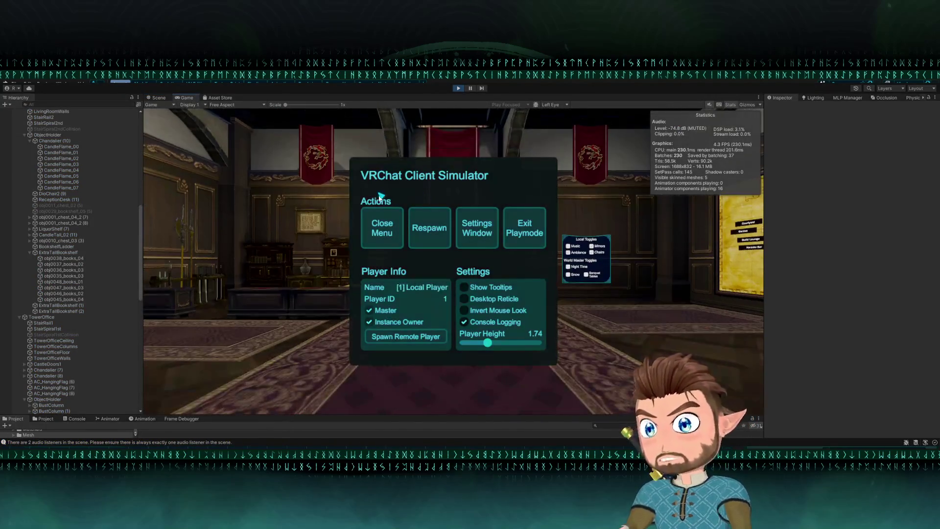
left_click(382, 226)
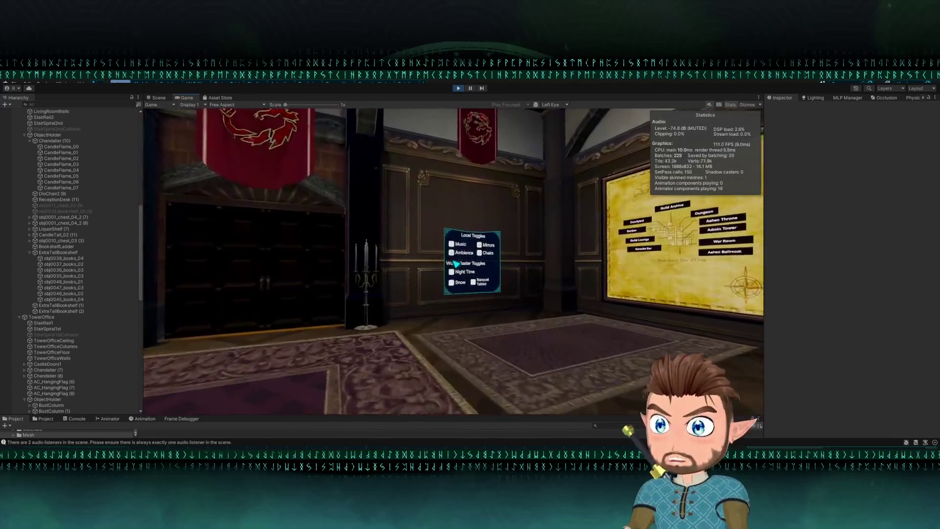
key("w")
left_click(455, 265)
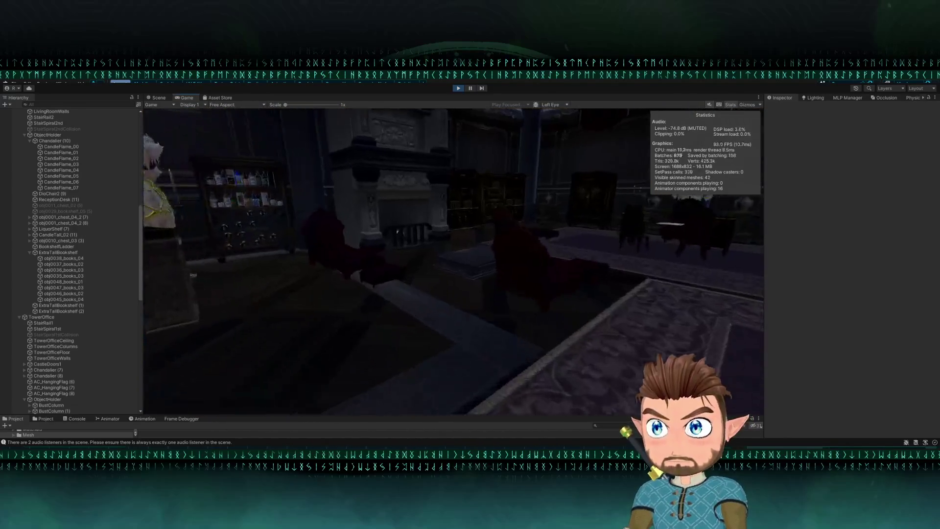
key("w")
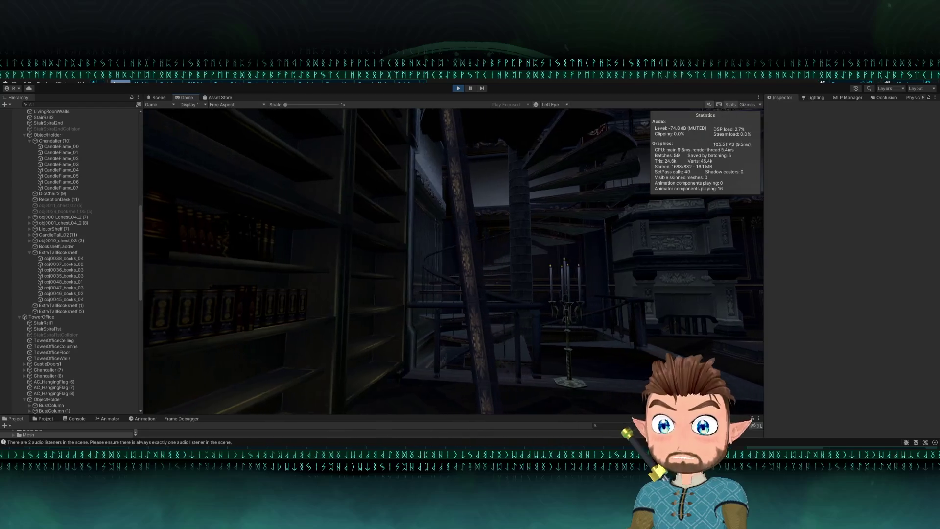
key("Escape")
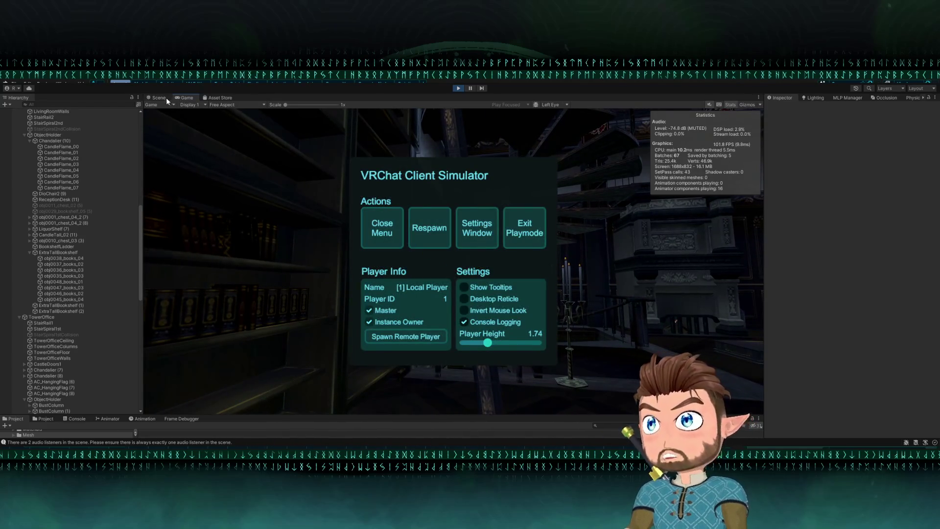
In the Scene view, select and frame the ladder and set its Z rotation to 10.
left_click(161, 97)
left_click_drag(468, 224, 454, 229)
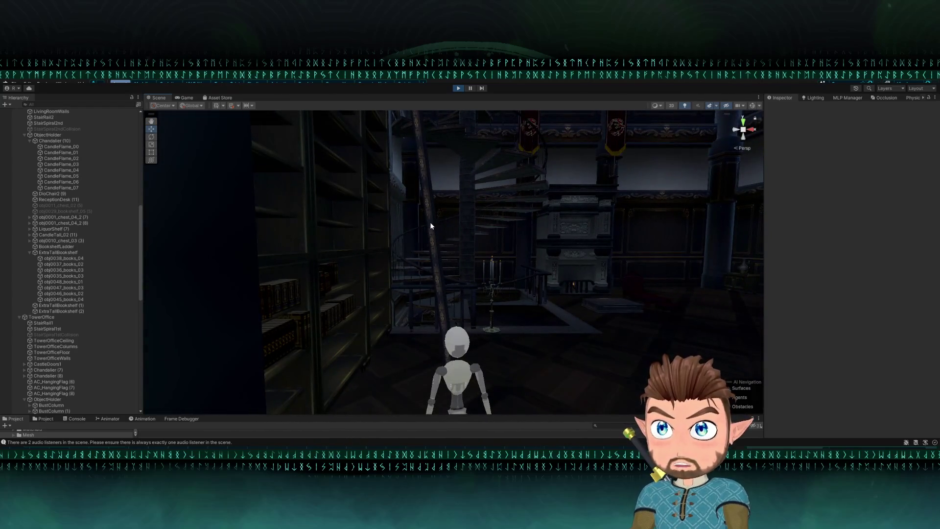
left_click(430, 225)
key("f")
mouse_move(303, 196)
left_mouse_down()
mouse_move(315, 168)
mouse_move(342, 201)
mouse_move(314, 126)
mouse_move(767, 126)
left_mouse_up()
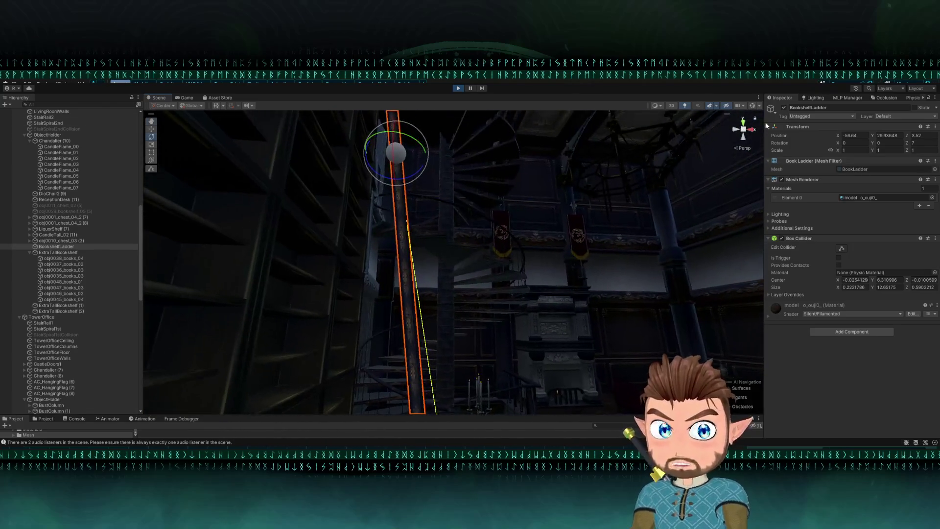
type("10")
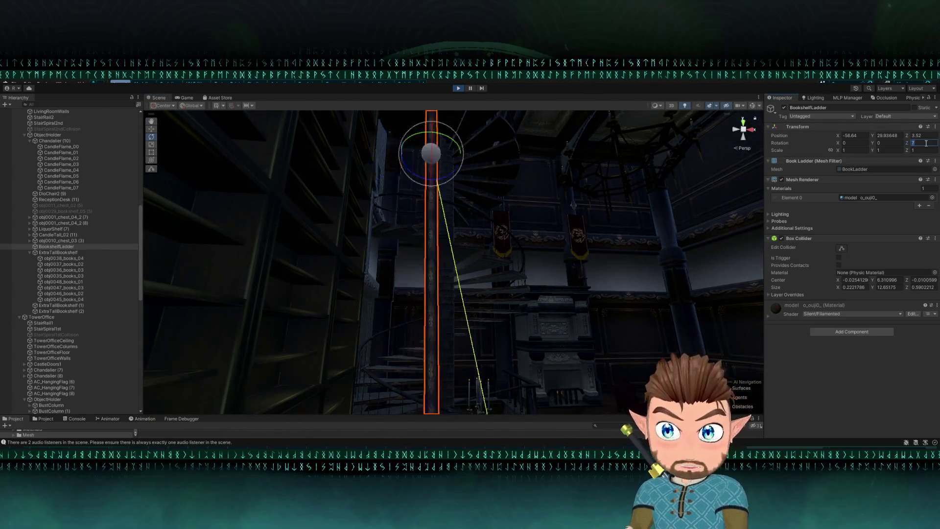
Slide the ladder slightly along X to -55.881, then switch to the Game view.
mouse_move(545, 156)
left_mouse_down()
mouse_move(504, 121)
mouse_move(496, 97)
left_mouse_up()
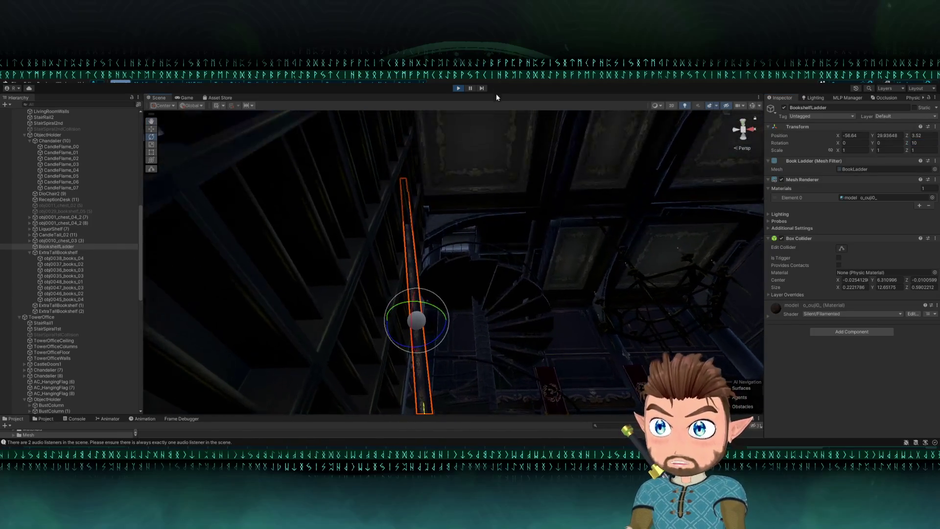
left_click(151, 129)
left_click_drag(441, 326, 479, 327)
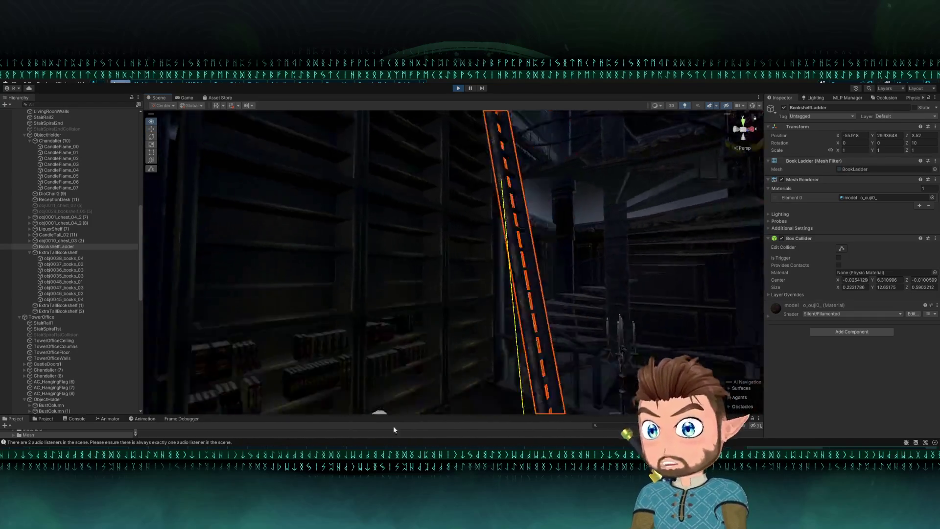
left_click_drag(394, 430, 280, 169)
left_click(185, 98)
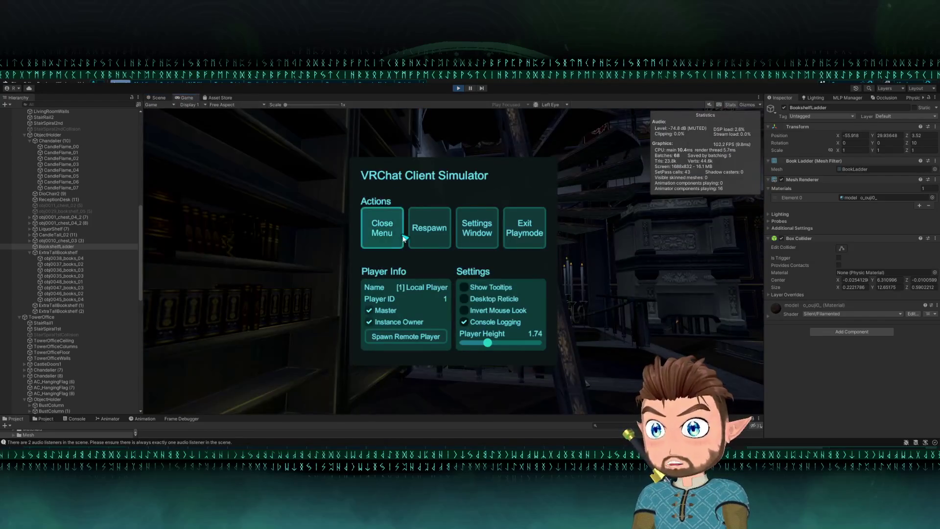
Walk around the library to inspect the ladder, then exit Play mode back to the Scene view.
left_click(402, 237)
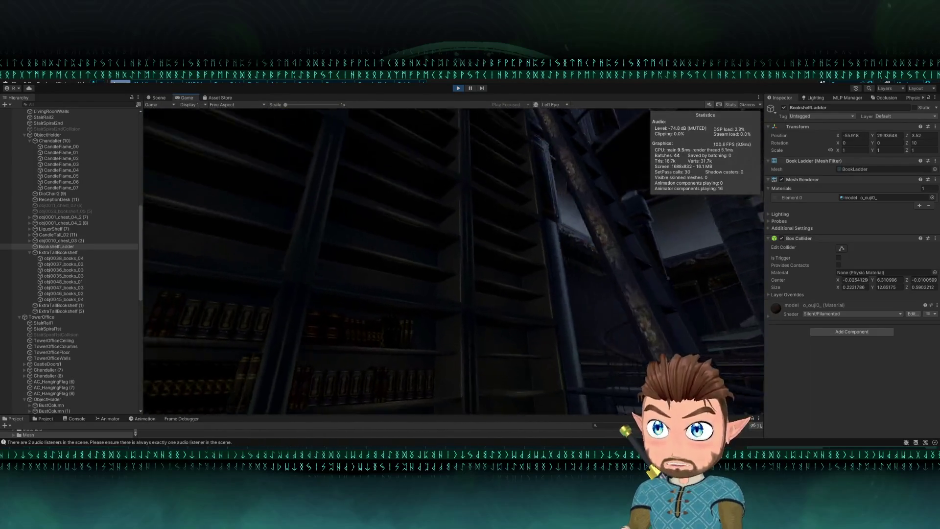
key("Escape")
left_click(400, 240)
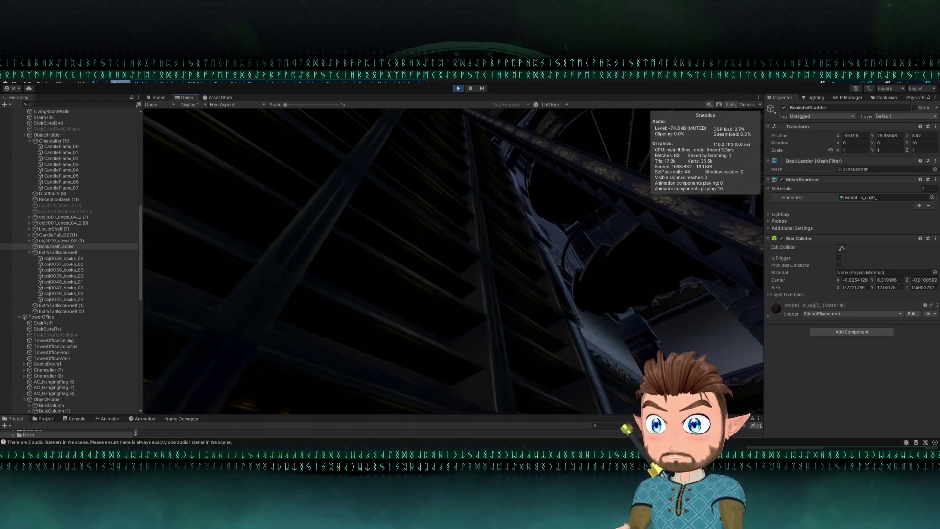
key("Escape")
left_click(523, 235)
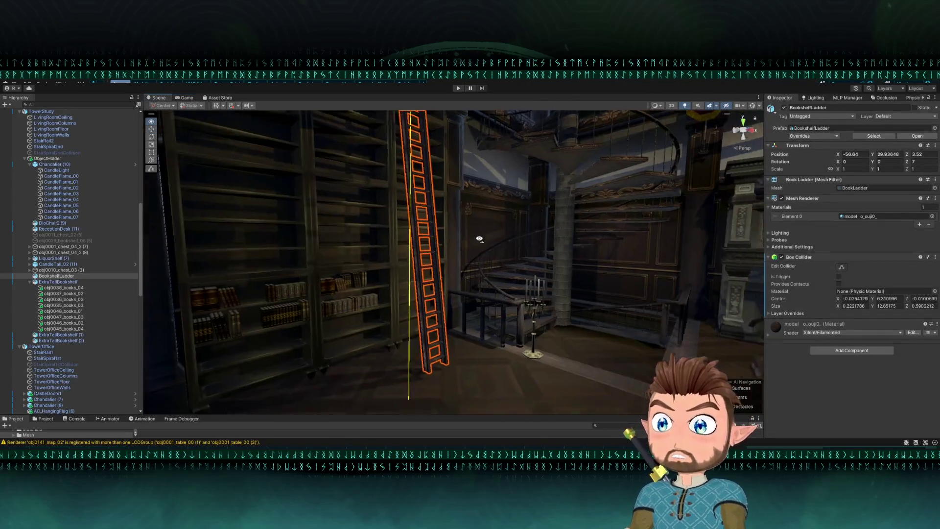
mouse_move(537, 231)
left_mouse_down()
mouse_move(522, 235)
mouse_move(514, 216)
left_mouse_up()
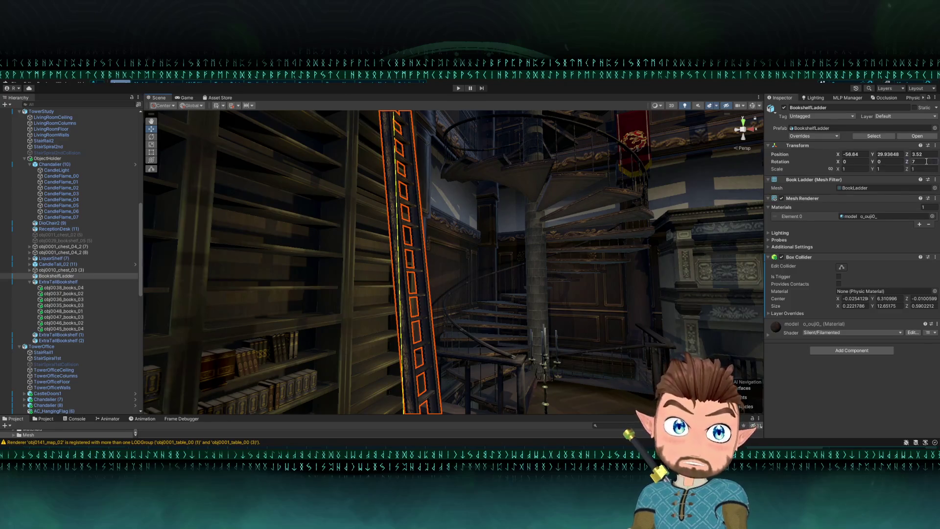
Set the ladder's Z rotation to 5, drag it against the tall bookshelf, then deselect it.
type("5")
mouse_move(452, 376)
left_mouse_down()
mouse_move(537, 354)
mouse_move(554, 336)
mouse_move(547, 321)
mouse_move(412, 308)
mouse_move(375, 325)
mouse_move(382, 327)
mouse_move(398, 274)
mouse_move(412, 171)
mouse_move(455, 166)
mouse_move(443, 172)
mouse_move(369, 372)
mouse_move(435, 371)
left_mouse_up()
mouse_move(436, 338)
left_mouse_down()
mouse_move(421, 326)
mouse_move(481, 288)
mouse_move(510, 294)
mouse_move(494, 380)
mouse_move(474, 368)
left_mouse_up()
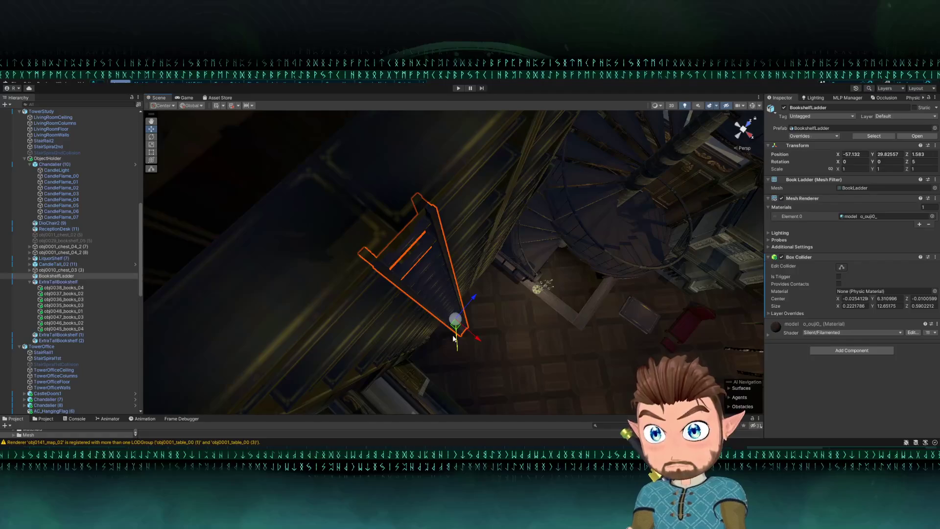
mouse_move(456, 332)
left_mouse_down()
mouse_move(464, 318)
mouse_move(464, 329)
mouse_move(392, 244)
mouse_move(392, 196)
mouse_move(430, 149)
left_mouse_up()
left_click(373, 219)
mouse_move(468, 199)
left_mouse_down()
mouse_move(470, 224)
mouse_move(363, 275)
mouse_move(315, 265)
mouse_move(352, 258)
left_mouse_up()
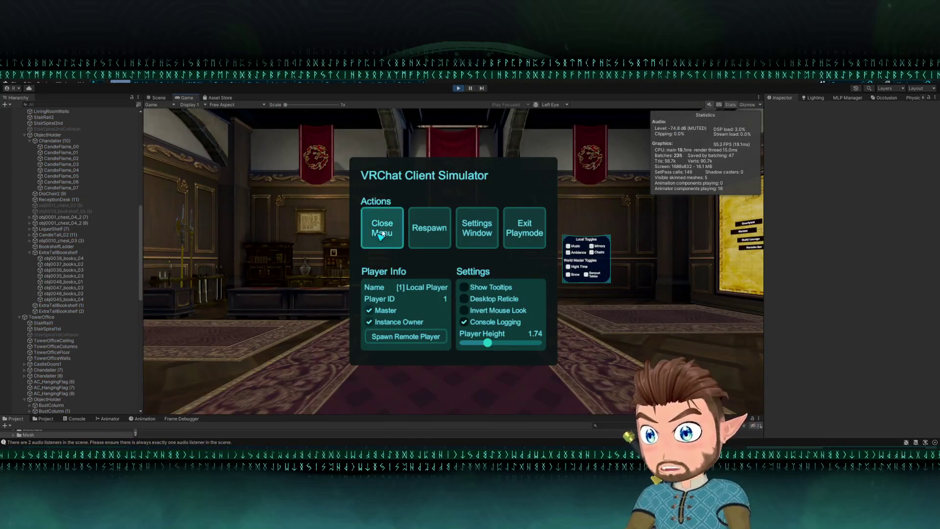
Teleport from the map wall to the War Room, explore the stairwell, then reopen the simulator menu.
left_click(382, 230)
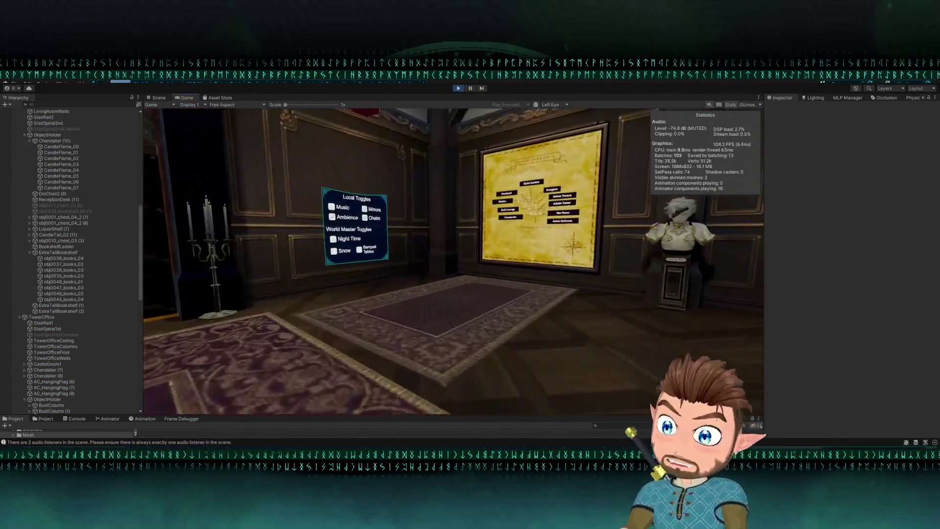
key("w")
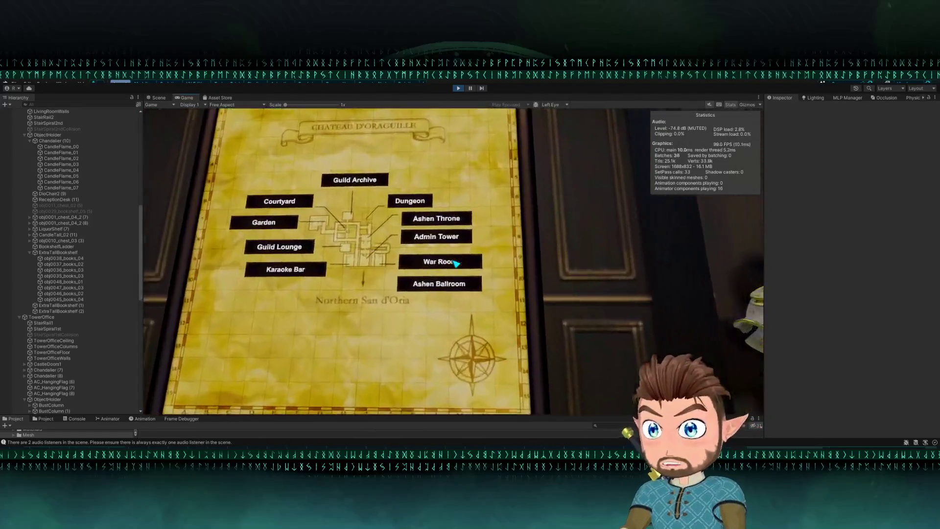
left_click(455, 264)
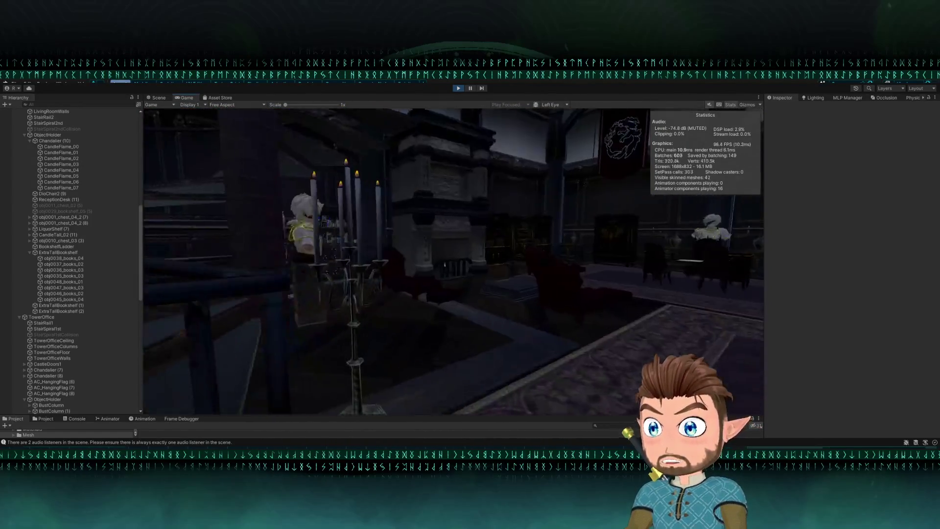
key("w")
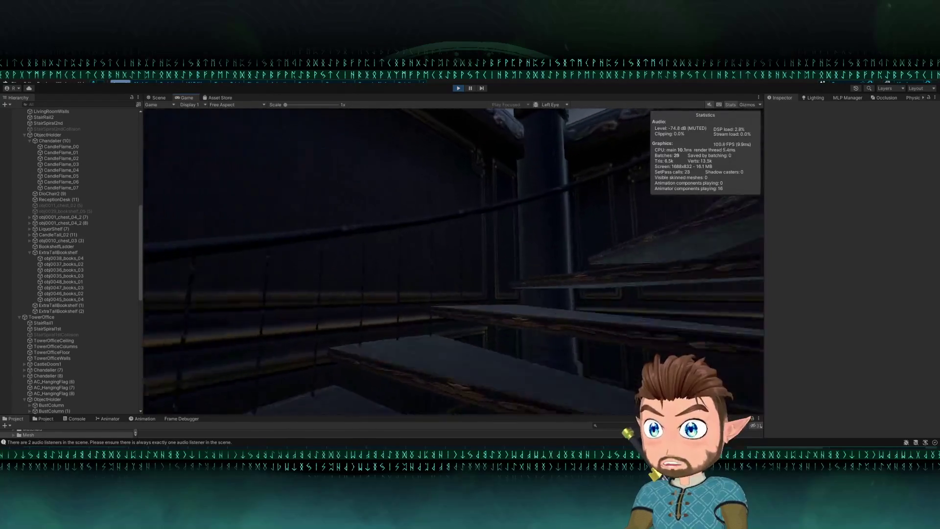
key("w")
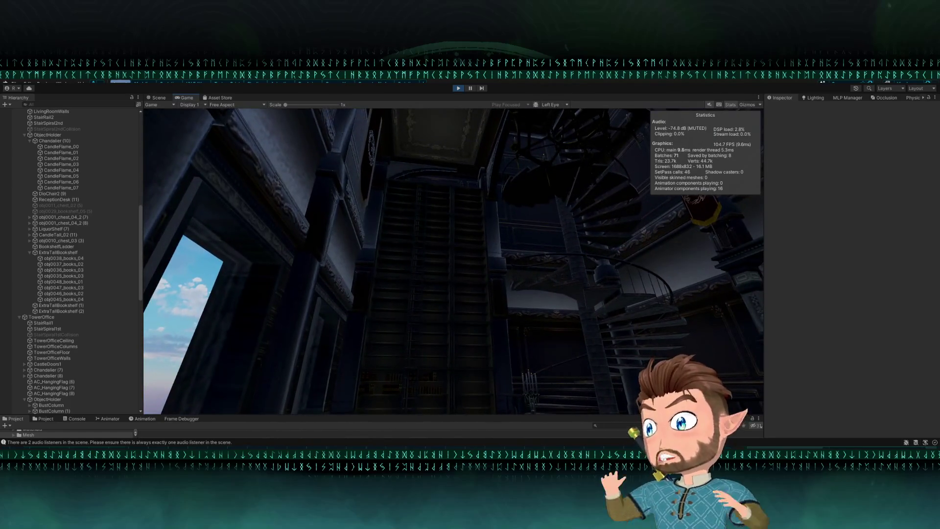
key("Escape")
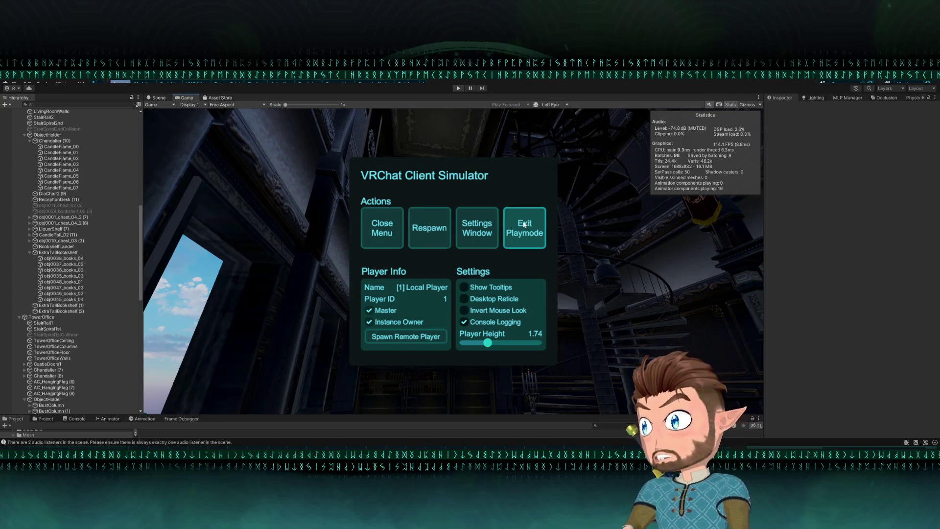
Exit Play mode, select the bookshelf ladder and slide it right along the tall bookshelf.
key("ctrl+p")
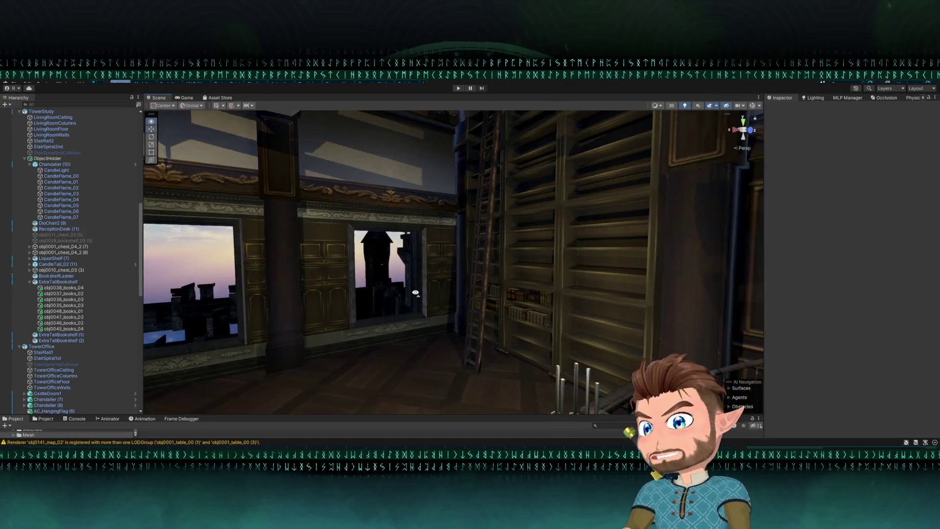
mouse_move(364, 314)
left_mouse_down()
mouse_move(399, 311)
mouse_move(269, 313)
mouse_move(405, 298)
mouse_move(719, 208)
mouse_move(476, 214)
left_mouse_up()
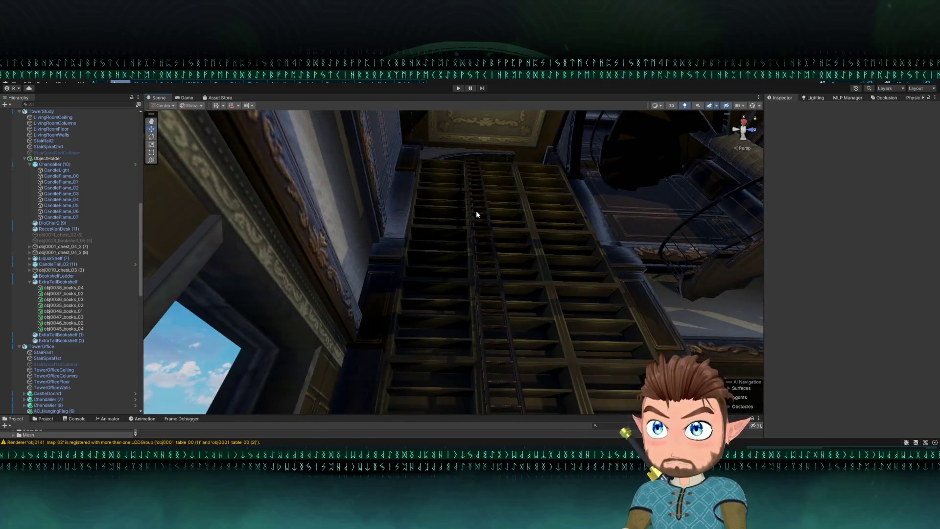
left_click(478, 207)
mouse_move(522, 269)
left_mouse_down()
mouse_move(596, 291)
mouse_move(563, 300)
mouse_move(529, 331)
mouse_move(332, 291)
mouse_move(410, 266)
mouse_move(688, 279)
mouse_move(677, 274)
mouse_move(612, 302)
mouse_move(754, 281)
mouse_move(861, 290)
mouse_move(870, 305)
mouse_move(907, 316)
mouse_move(8, 257)
left_mouse_up()
left_click(327, 261)
mouse_move(313, 323)
left_mouse_down()
mouse_move(330, 331)
mouse_move(325, 312)
mouse_move(271, 306)
mouse_move(371, 293)
mouse_move(353, 309)
mouse_move(275, 318)
mouse_move(297, 298)
mouse_move(588, 270)
mouse_move(466, 290)
mouse_move(221, 265)
mouse_move(421, 227)
left_mouse_up()
Multi-select nine book stacks across the lower bookshelves.
left_click(452, 222)
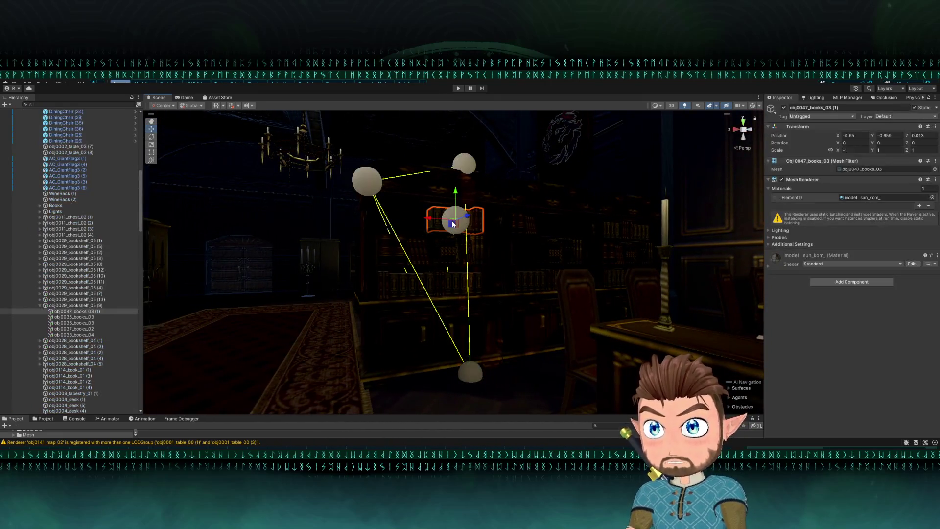
left_click(416, 251, "shift")
left_click(452, 248, "shift")
left_click(443, 283, "shift")
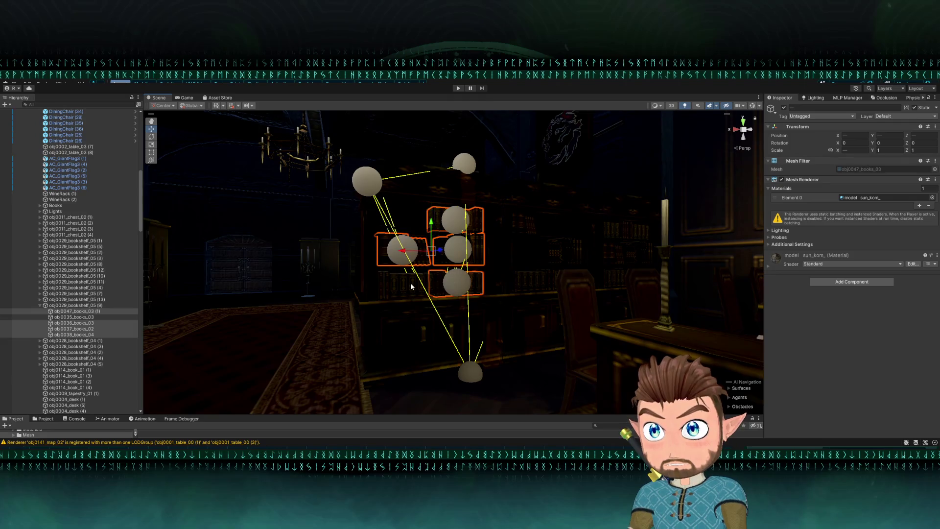
scroll(411, 289, "up", 3)
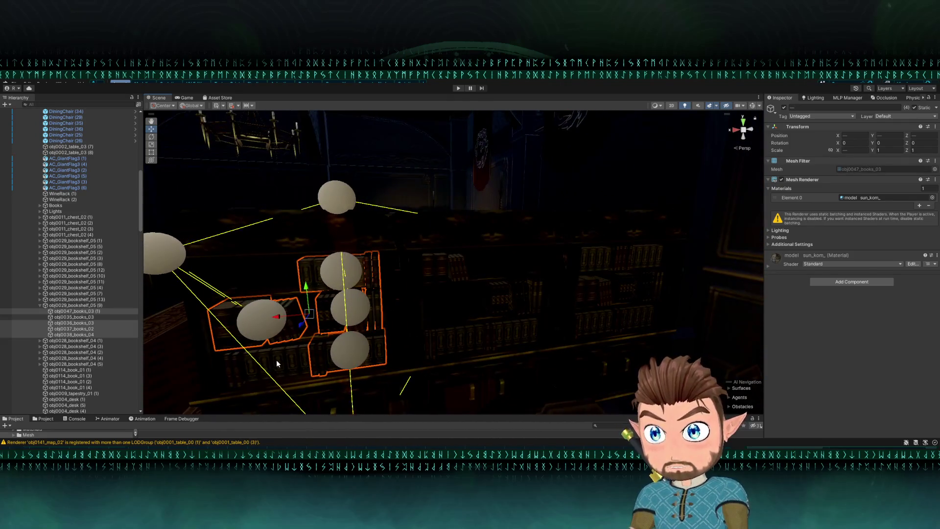
left_click(317, 348, "shift")
left_click(461, 269, "shift")
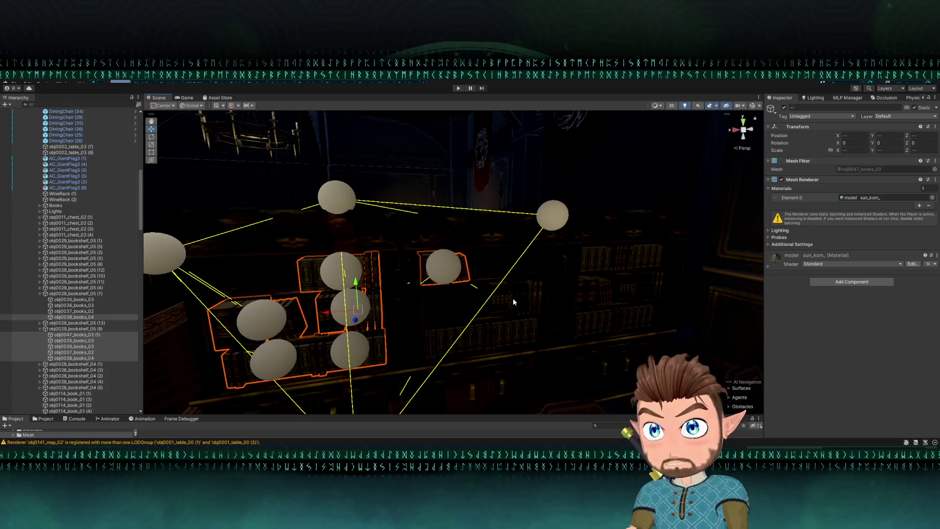
key("Right")
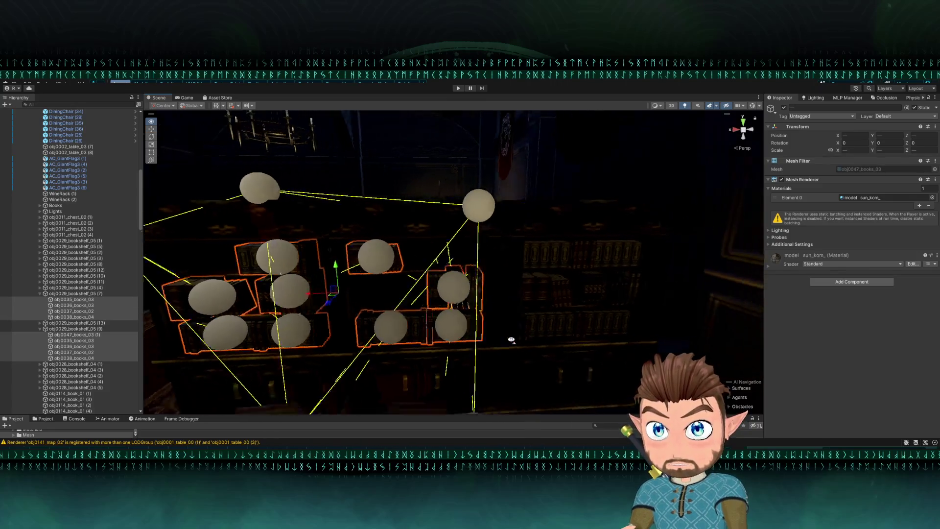
left_click(492, 289, "shift")
left_click(549, 281, "shift")
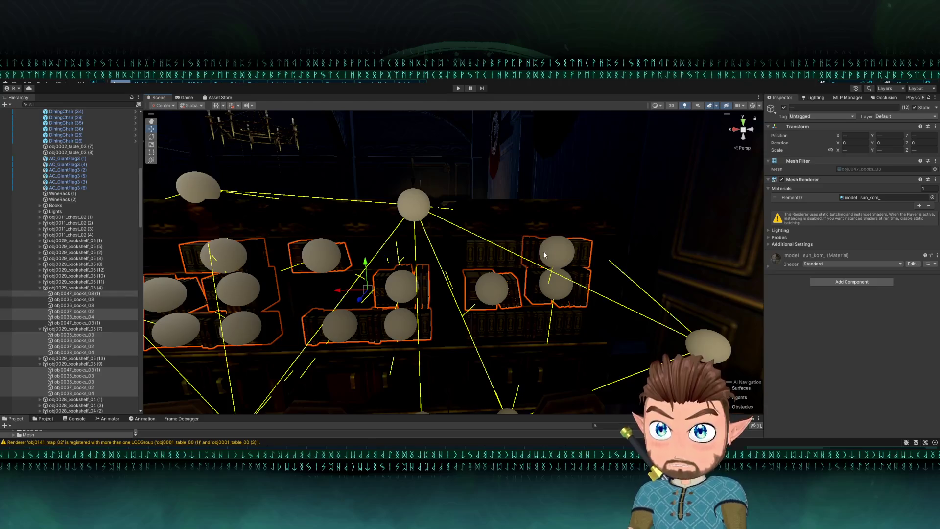
left_click(497, 258, "shift")
Turn off Scene lighting to show the room fully lit and look over the selected books.
mouse_move(562, 324)
left_mouse_down()
mouse_move(399, 309)
mouse_move(435, 300)
mouse_move(678, 141)
left_mouse_up()
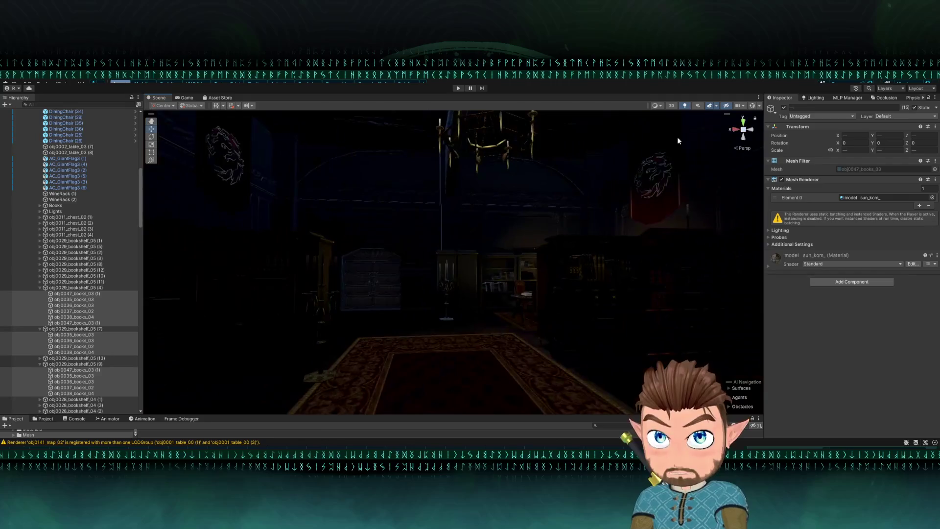
left_click(685, 106)
left_click_drag(583, 198, 806, 217)
mouse_move(637, 210)
left_mouse_down()
mouse_move(611, 206)
mouse_move(541, 238)
mouse_move(569, 222)
left_mouse_up()
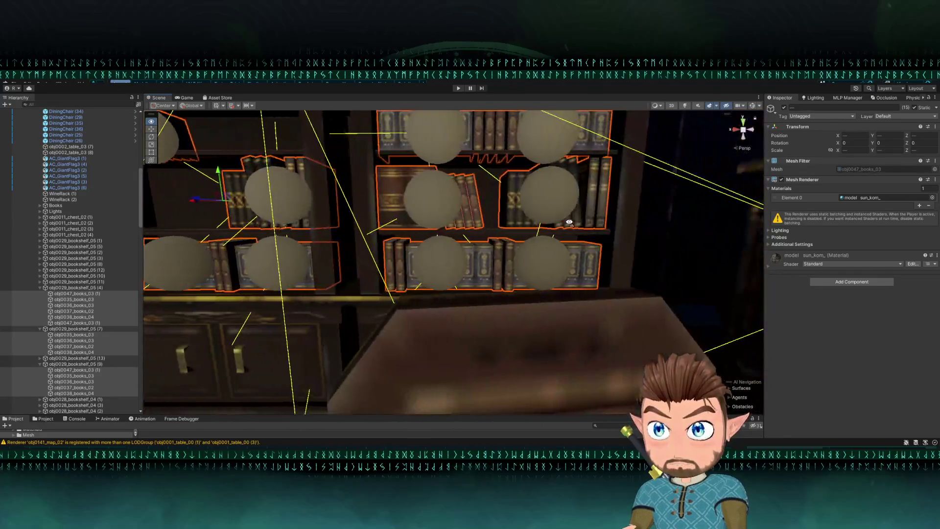
left_click_drag(569, 222, 647, 142)
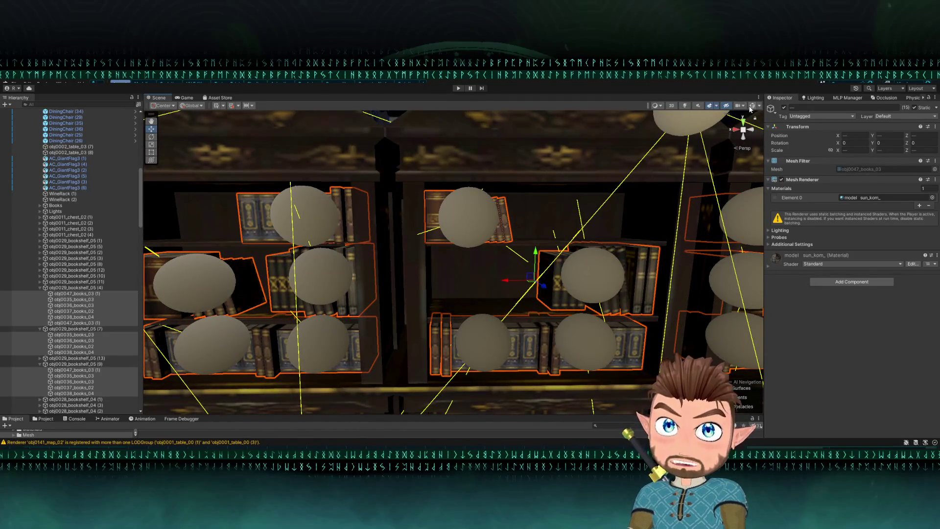
mouse_move(694, 122)
left_mouse_down()
mouse_move(608, 212)
mouse_move(616, 254)
mouse_move(597, 283)
mouse_move(556, 248)
left_mouse_up()
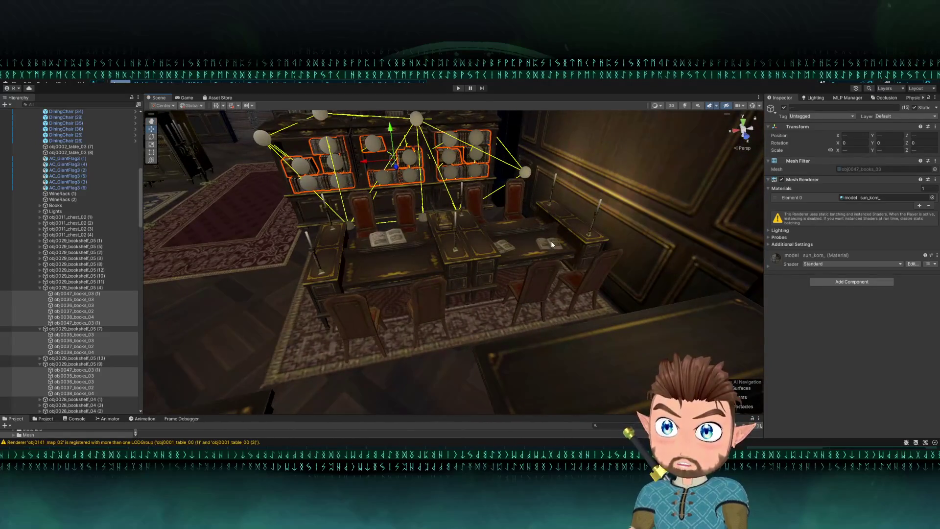
Add three more book stacks near the desks to the selection.
left_click(551, 240, "shift")
mouse_move(434, 255)
left_mouse_down()
mouse_move(478, 246)
mouse_move(507, 272)
left_mouse_up()
left_click(530, 296, "shift")
mouse_move(411, 288)
left_mouse_down()
mouse_move(497, 251)
mouse_move(495, 244)
mouse_move(491, 264)
mouse_move(594, 234)
mouse_move(703, 264)
left_mouse_up()
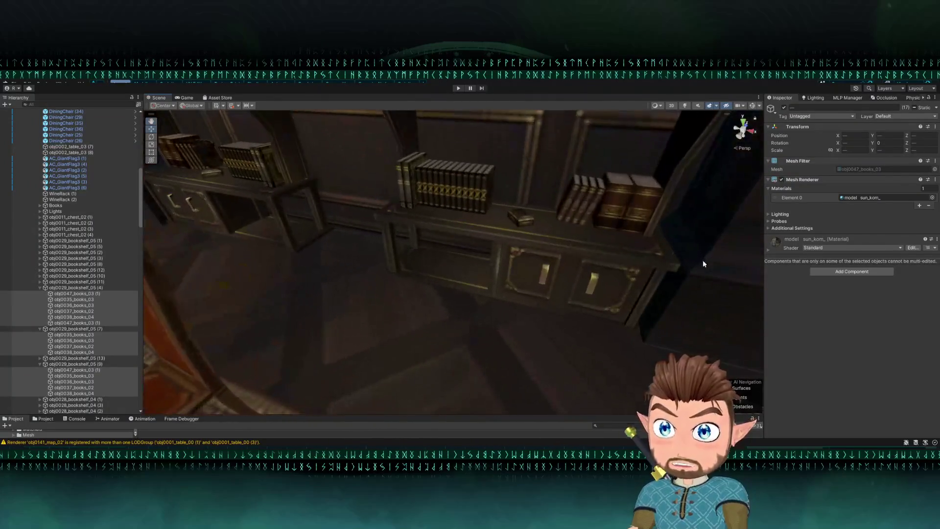
left_click(530, 218, "shift")
mouse_move(530, 218)
left_mouse_down()
mouse_move(577, 212)
mouse_move(586, 177)
mouse_move(594, 203)
mouse_move(698, 159)
mouse_move(784, 168)
left_mouse_up()
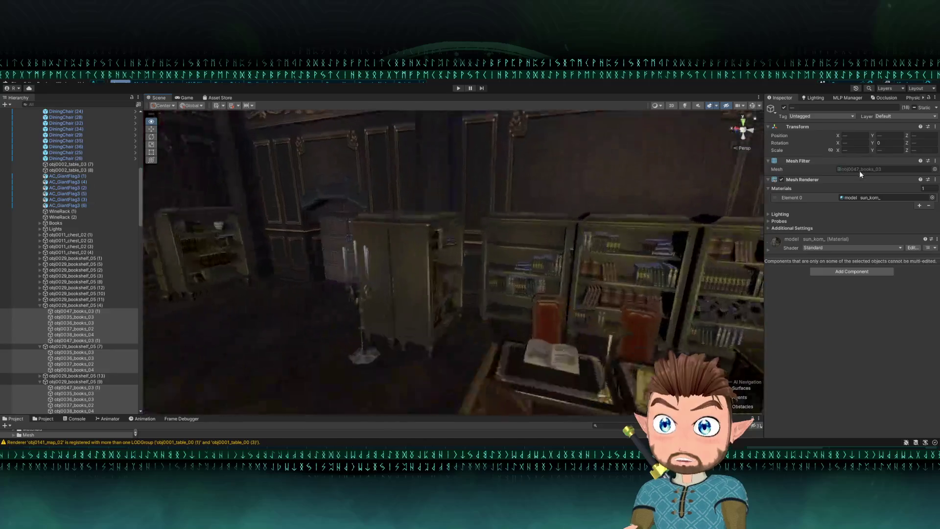
Add two more shelf book stacks, then frame the whole selection in view.
left_click_drag(859, 170, 725, 178)
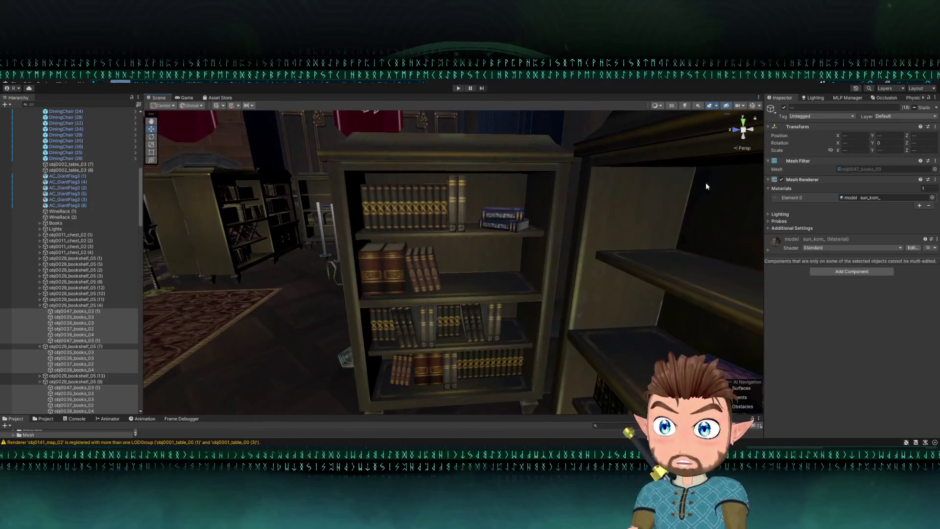
left_click(493, 220, "shift")
left_click_drag(504, 225, 634, 261)
left_click(656, 269, "shift")
mouse_move(486, 254)
left_mouse_down()
mouse_move(645, 244)
mouse_move(545, 212)
left_mouse_up()
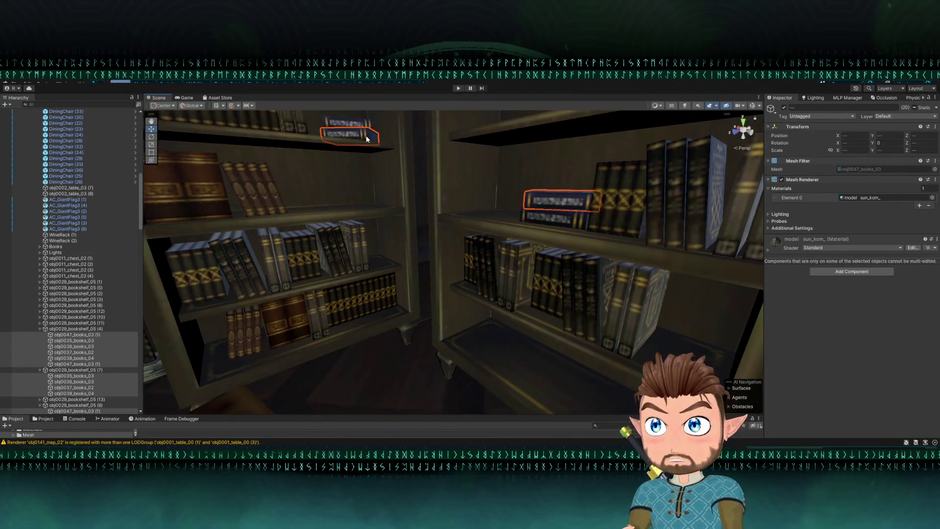
mouse_move(576, 207)
left_mouse_down()
mouse_move(492, 251)
mouse_move(531, 233)
mouse_move(599, 252)
mouse_move(620, 277)
mouse_move(703, 272)
left_mouse_up()
key("f")
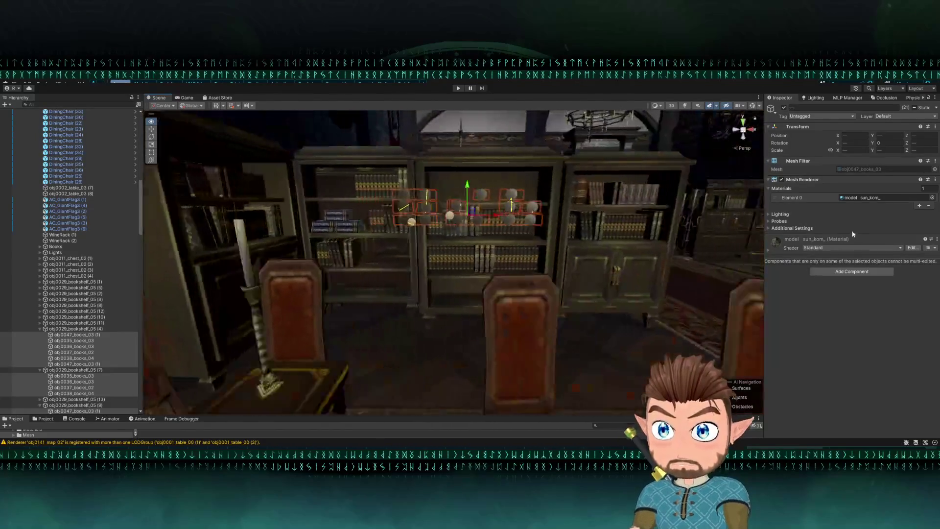
mouse_move(762, 241)
left_mouse_down()
mouse_move(755, 248)
mouse_move(733, 234)
left_mouse_up()
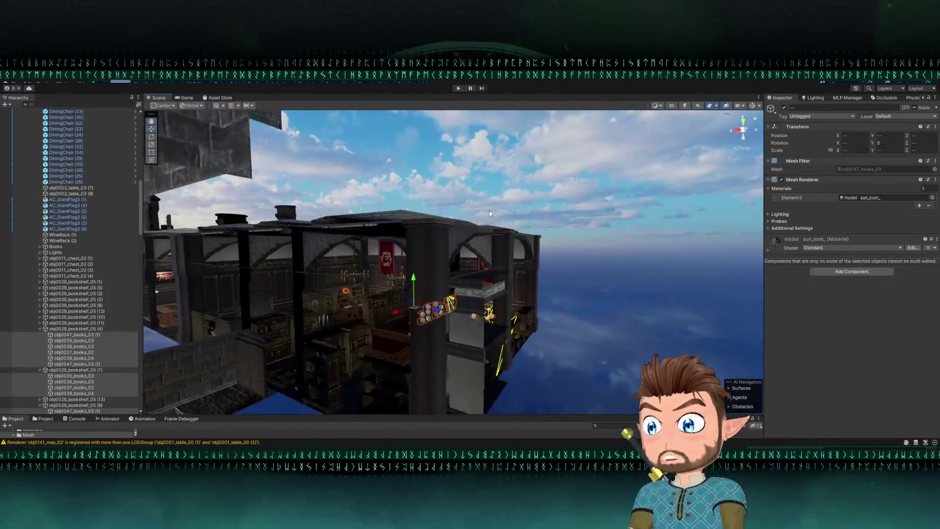
Duplicate the book stacks, lift the copies, and parent them under the tower room's ObjectHolder.
key("ctrl+d")
mouse_move(415, 279)
left_mouse_down()
mouse_move(449, 119)
mouse_move(491, 169)
mouse_move(343, 245)
left_mouse_up()
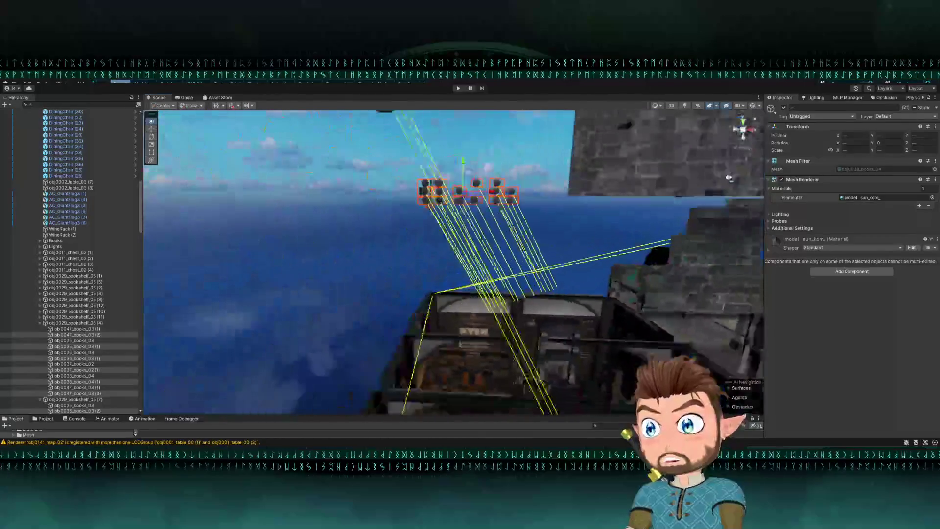
left_click_drag(78, 337, 85, 325)
mouse_move(93, 120)
left_mouse_down()
mouse_move(90, 134)
mouse_move(79, 114)
left_mouse_up()
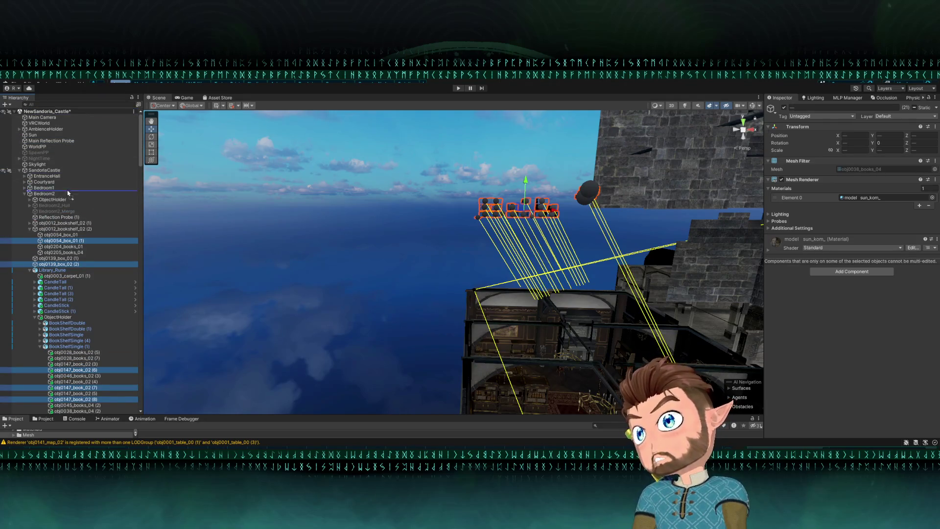
mouse_move(59, 338)
left_mouse_down()
mouse_move(61, 413)
mouse_move(87, 414)
mouse_move(61, 368)
left_mouse_up()
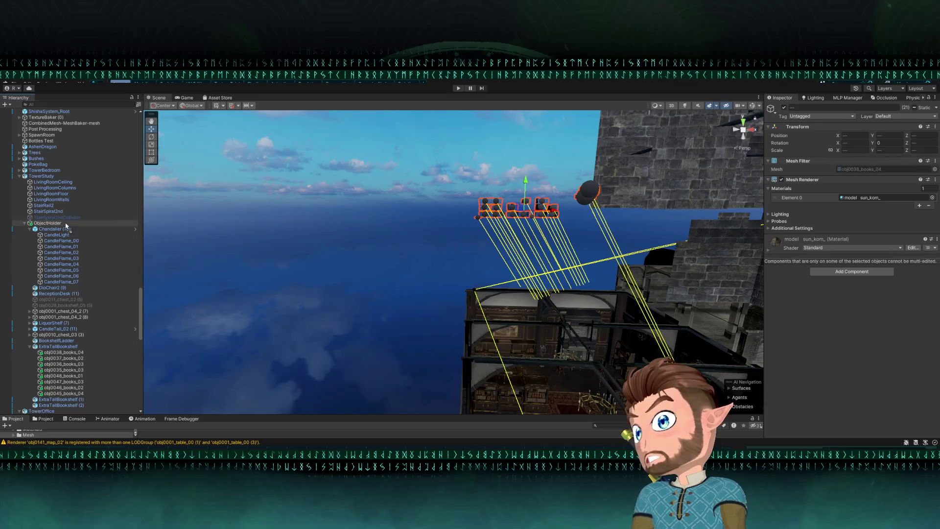
left_click_drag(66, 226, 66, 226)
mouse_move(155, 230)
left_mouse_down()
mouse_move(353, 261)
mouse_move(376, 310)
mouse_move(445, 177)
mouse_move(407, 254)
left_mouse_up()
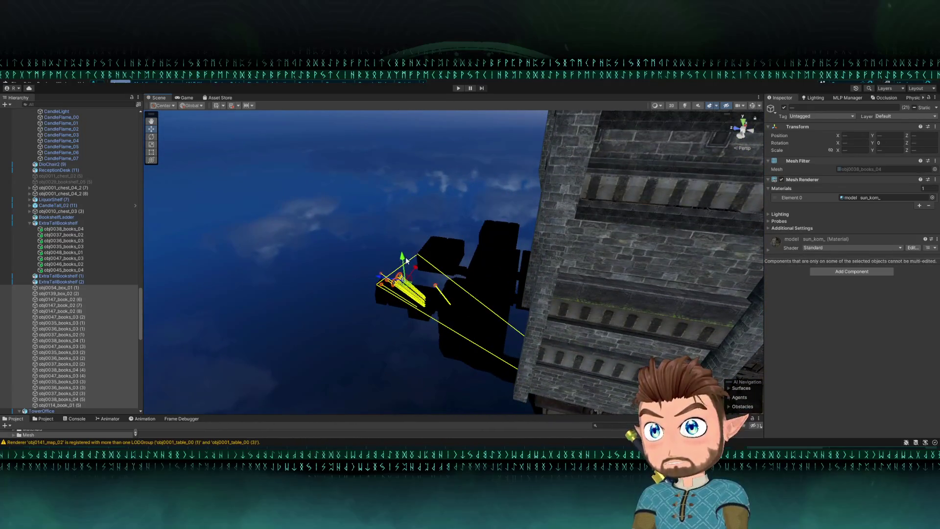
Frame the copied book stacks near the window and turn them 90 degrees.
left_click_drag(412, 198, 359, 210)
mouse_move(459, 260)
left_mouse_down()
mouse_move(436, 244)
mouse_move(481, 240)
mouse_move(447, 216)
mouse_move(376, 239)
mouse_move(442, 304)
left_mouse_up()
mouse_move(469, 357)
left_mouse_down()
mouse_move(480, 324)
mouse_move(539, 275)
mouse_move(535, 326)
mouse_move(578, 339)
mouse_move(609, 334)
mouse_move(697, 155)
left_mouse_up()
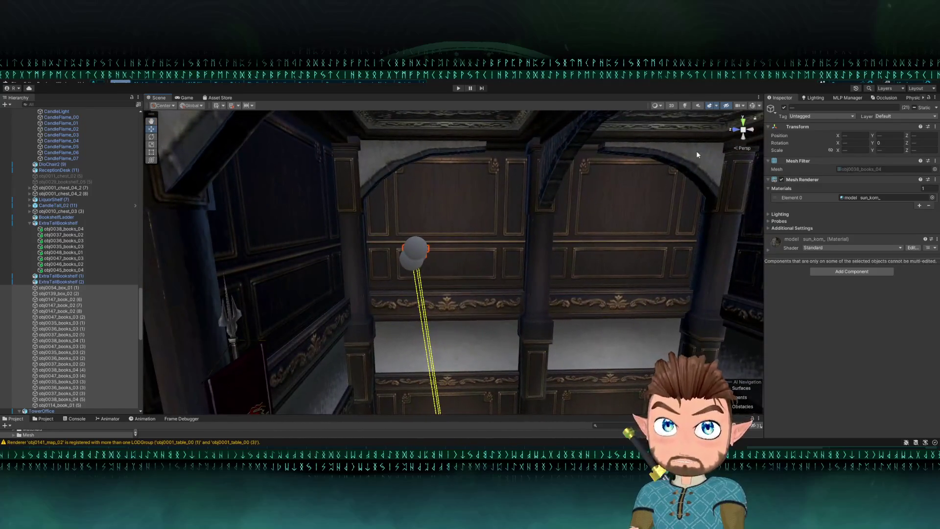
mouse_move(490, 220)
left_mouse_down()
mouse_move(405, 256)
mouse_move(289, 242)
mouse_move(352, 281)
mouse_move(416, 346)
mouse_move(447, 320)
mouse_move(392, 311)
mouse_move(465, 250)
mouse_move(578, 361)
left_mouse_up()
key("f")
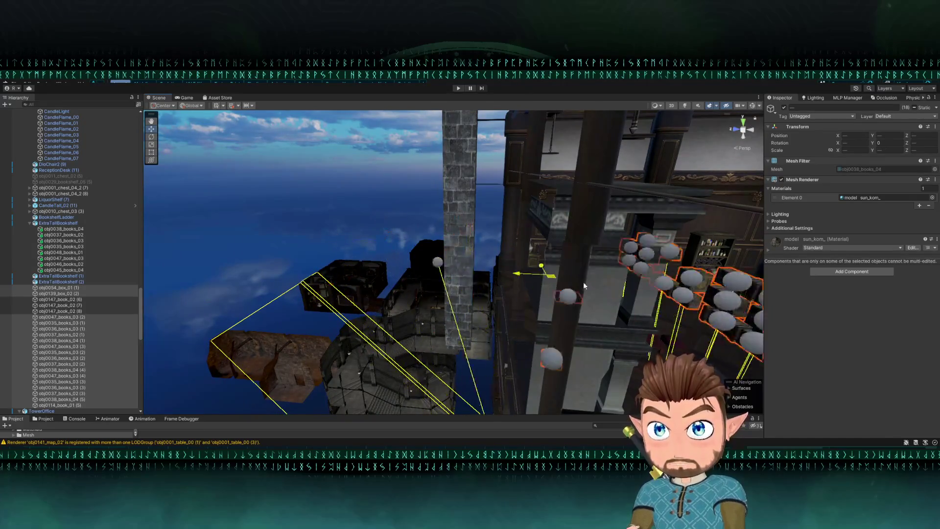
mouse_move(583, 281)
left_mouse_down()
mouse_move(691, 268)
mouse_move(517, 333)
mouse_move(371, 331)
left_mouse_up()
key("w")
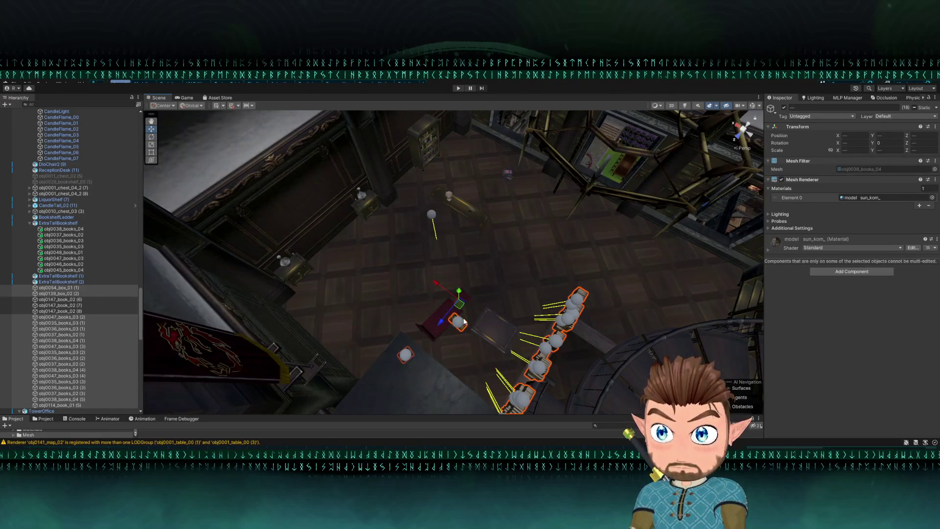
mouse_move(461, 310)
left_mouse_down()
mouse_move(788, 187)
mouse_move(733, 213)
left_mouse_up()
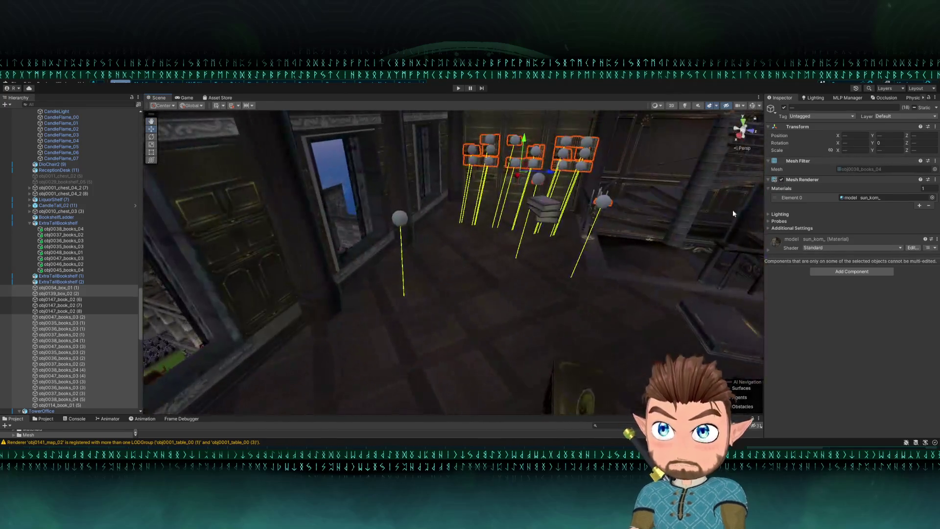
Select book copies (8), (6) and (7) and frame them at the tall bookcase.
left_click(551, 202)
key("f")
mouse_move(550, 211)
left_mouse_down()
mouse_move(434, 220)
mouse_move(399, 211)
left_mouse_up()
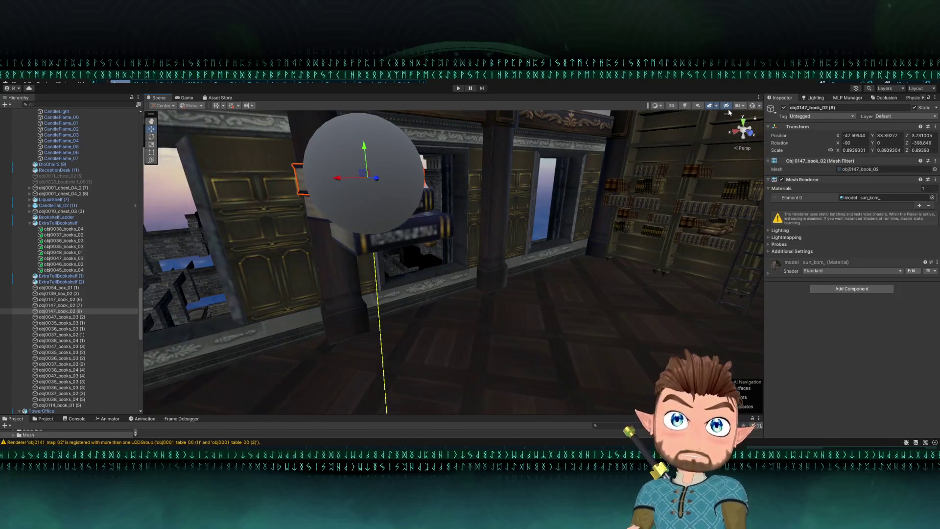
left_click(752, 109)
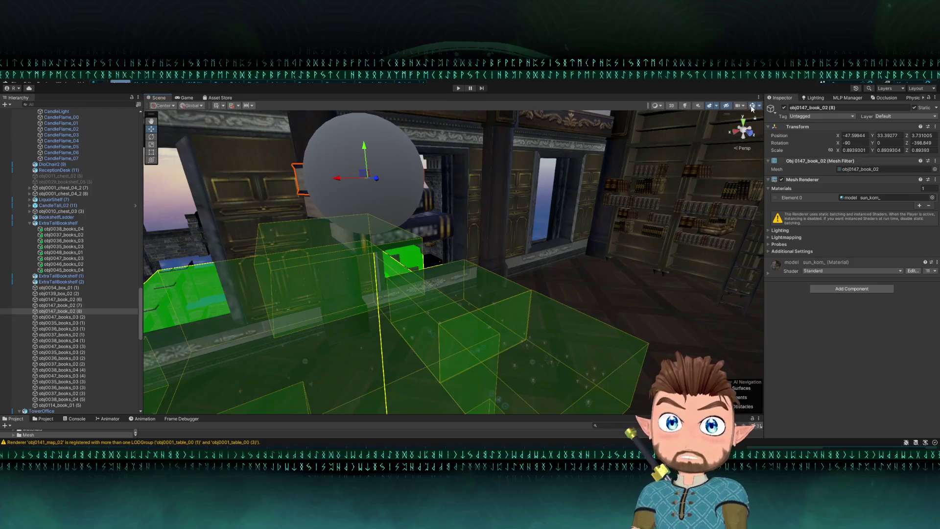
left_click(752, 106)
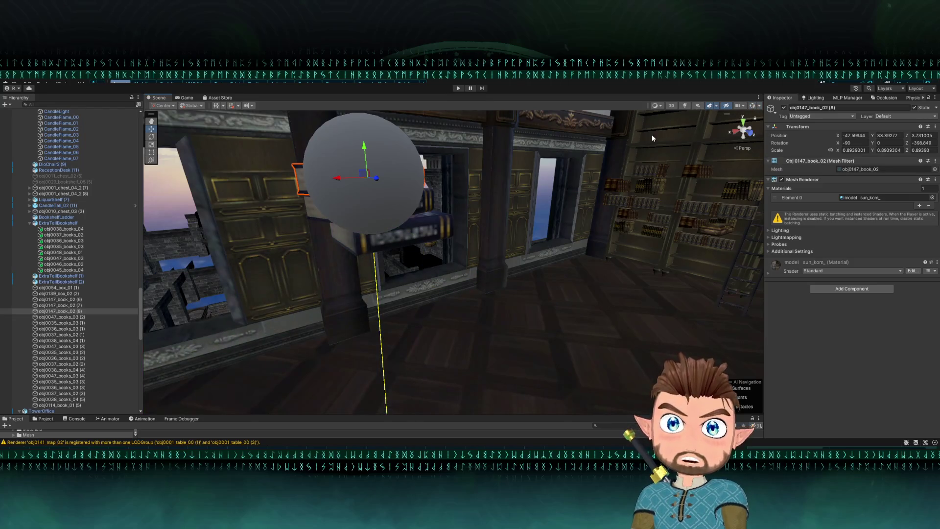
left_click(416, 208, "shift")
left_click(433, 221, "shift")
mouse_move(434, 221)
left_mouse_down()
mouse_move(446, 283)
mouse_move(569, 237)
left_mouse_up()
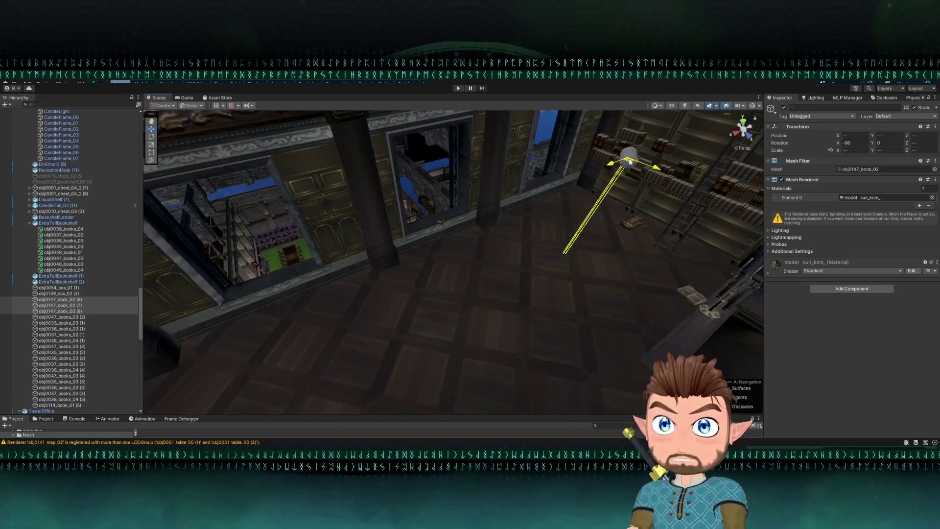
key("f")
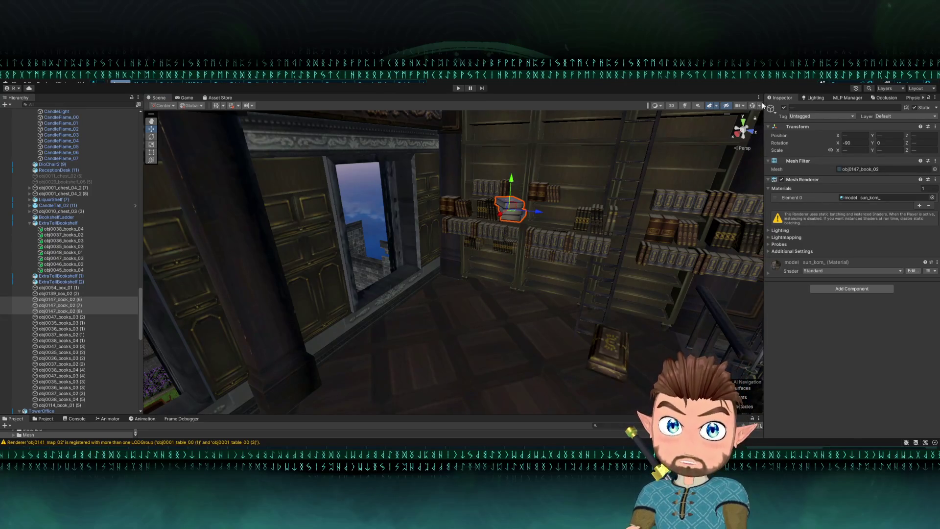
mouse_move(563, 205)
left_mouse_down()
mouse_move(510, 230)
mouse_move(444, 302)
mouse_move(330, 294)
mouse_move(346, 295)
left_mouse_up()
Slide the selected book stack right along the shelf, undoing one stray nudge.
key("e")
key("w")
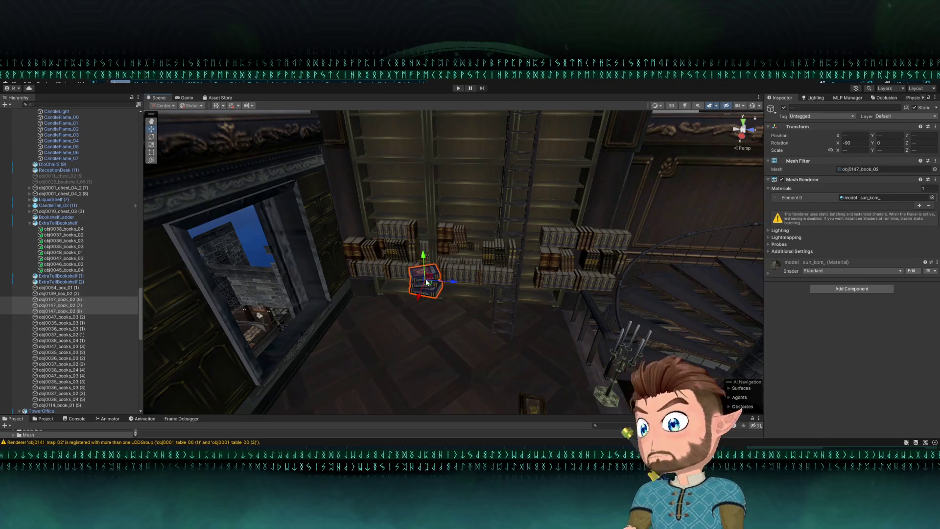
key("f")
mouse_move(407, 200)
left_mouse_down()
mouse_move(465, 216)
mouse_move(447, 161)
left_mouse_up()
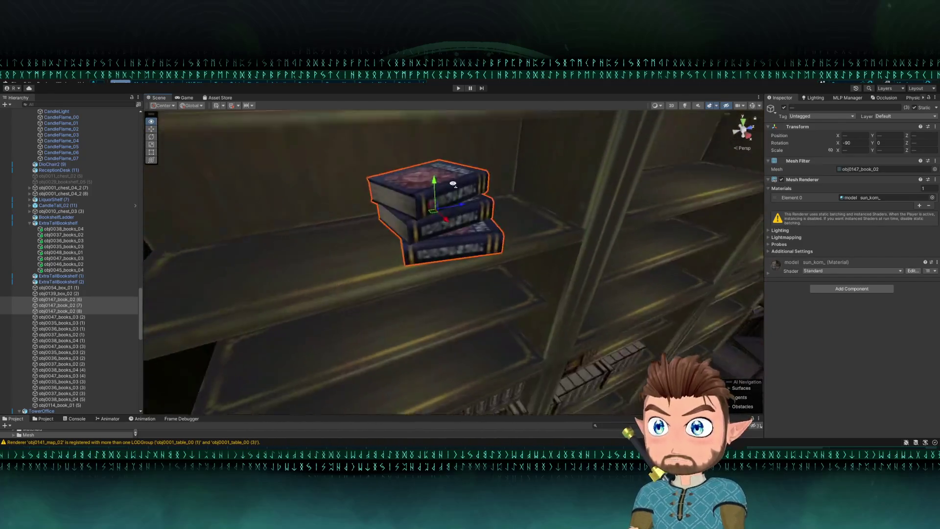
scroll(448, 162, "up", 5)
scroll(429, 261, "down", 3)
left_click_drag(429, 260, 426, 264)
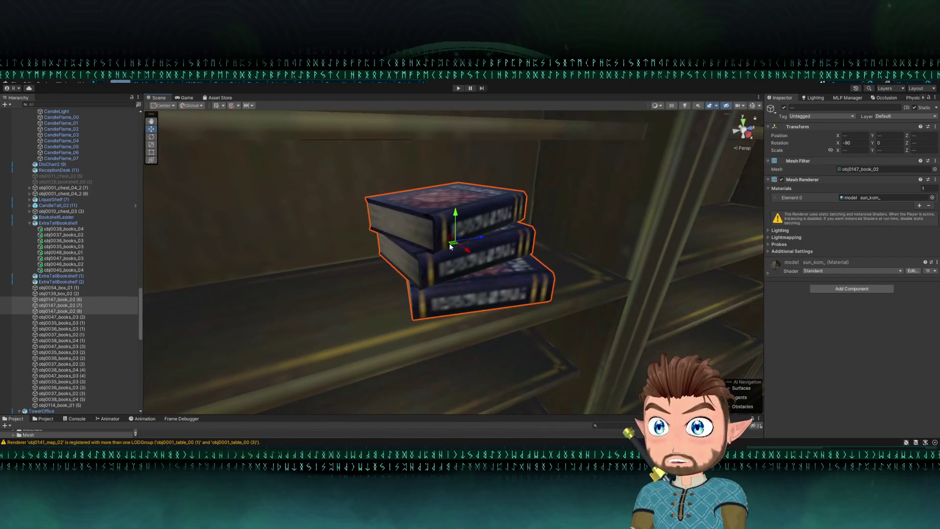
key("ctrl+z")
left_click_drag(526, 327, 626, 281)
mouse_move(562, 240)
left_mouse_down()
mouse_move(490, 245)
mouse_move(352, 306)
left_mouse_up()
Move obj0047_books_03 (4) to an upper-left shelf and obj0037_books_02 (3) to a higher shelf.
left_click(379, 278)
scroll(379, 277, "up", 5)
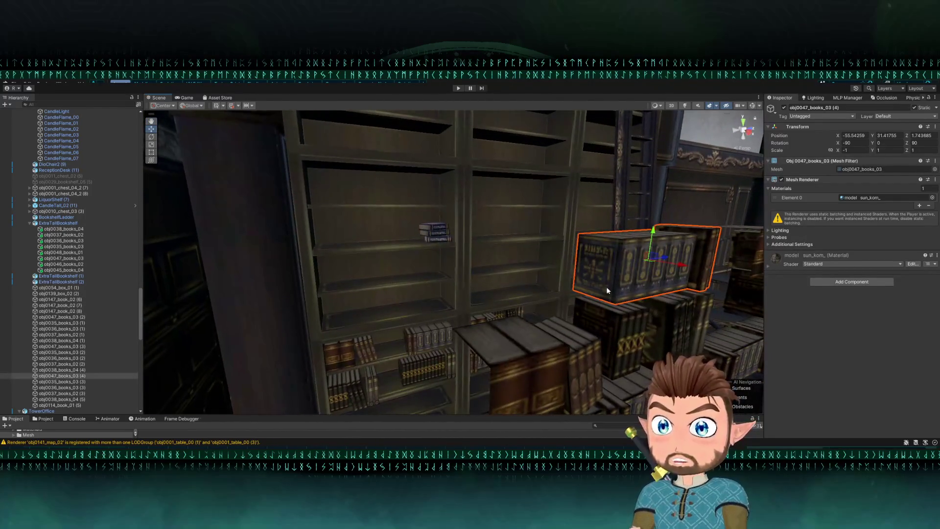
mouse_move(611, 302)
left_mouse_down()
mouse_move(313, 250)
mouse_move(314, 239)
mouse_move(268, 306)
mouse_move(315, 294)
mouse_move(314, 272)
mouse_move(463, 319)
left_mouse_up()
scroll(315, 265, "down", 5)
left_click(440, 331)
mouse_move(410, 367)
left_mouse_down()
mouse_move(372, 255)
mouse_move(399, 282)
mouse_move(499, 331)
left_mouse_up()
left_click(446, 247)
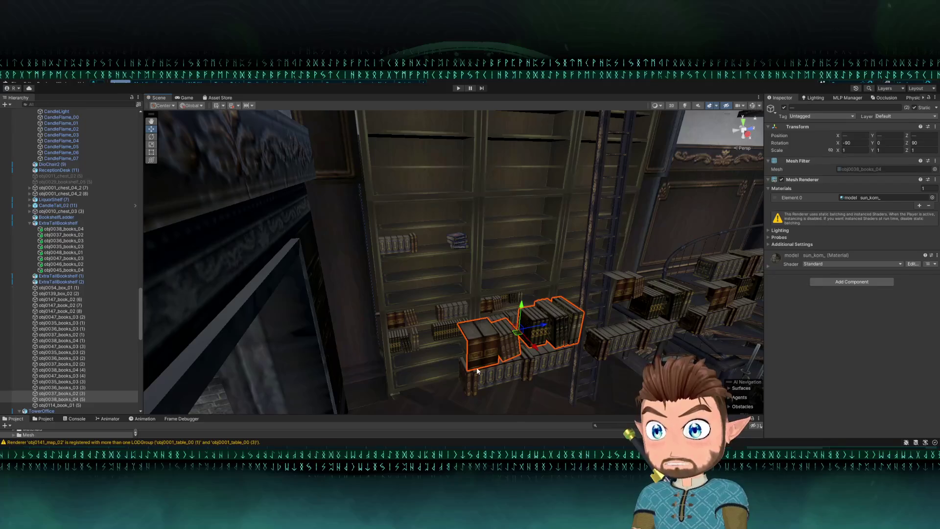
left_click_drag(470, 375, 392, 291)
key("f")
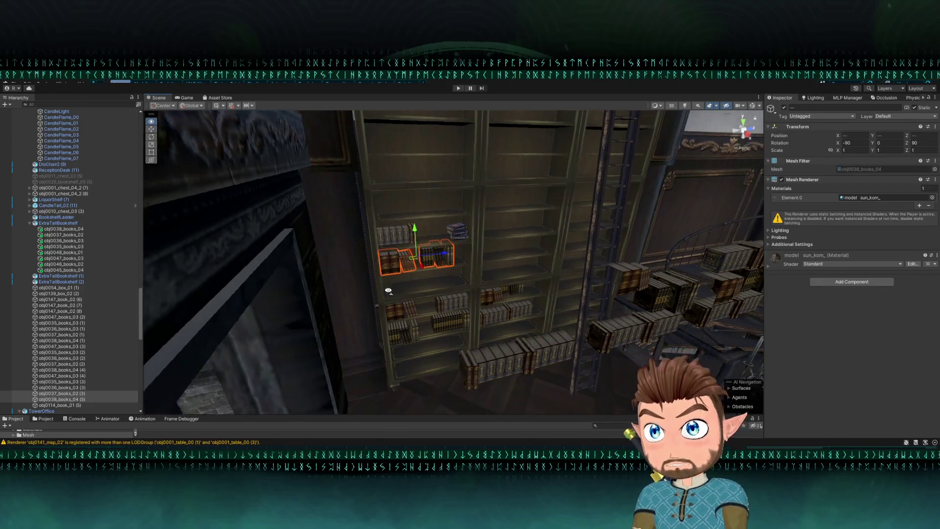
scroll(363, 296, "down", 3)
left_click_drag(364, 295, 357, 329)
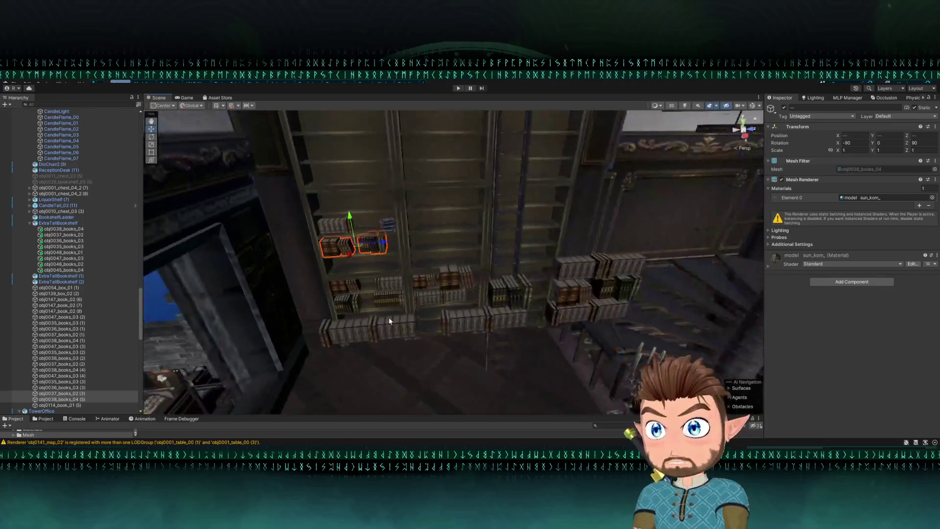
Move obj0035_books_03 (2) from the lower shelf onto another shelf.
left_click(354, 337)
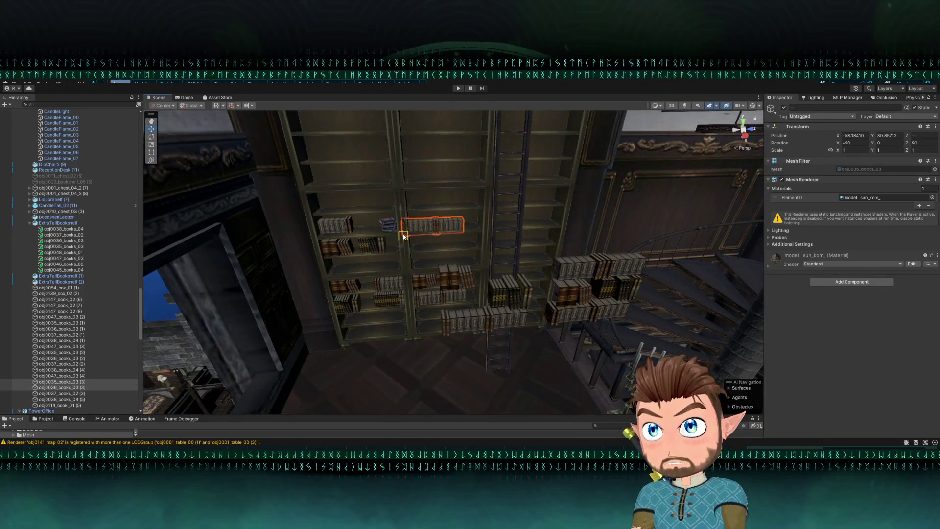
left_click(473, 320)
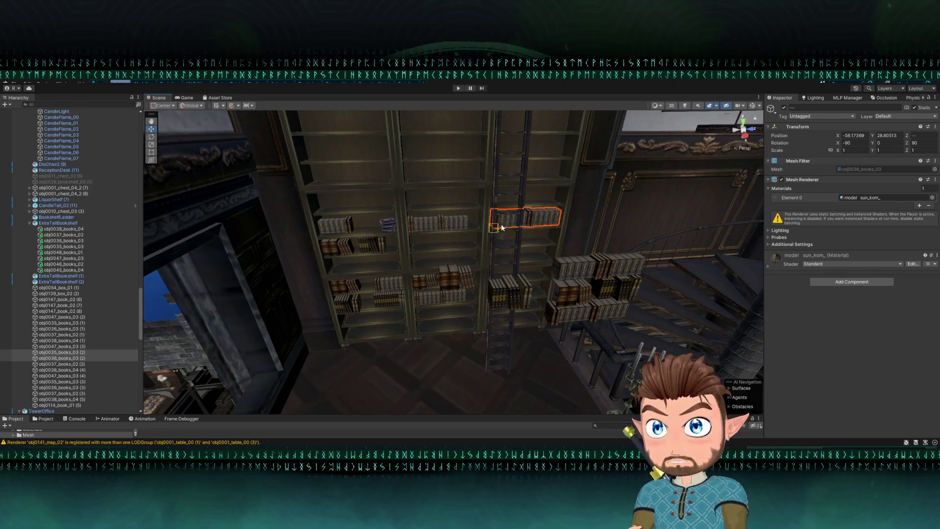
mouse_move(410, 167)
left_mouse_down()
mouse_move(413, 186)
mouse_move(401, 183)
mouse_move(399, 209)
mouse_move(468, 246)
mouse_move(436, 225)
mouse_move(543, 240)
left_mouse_up()
scroll(421, 180, "up", 5)
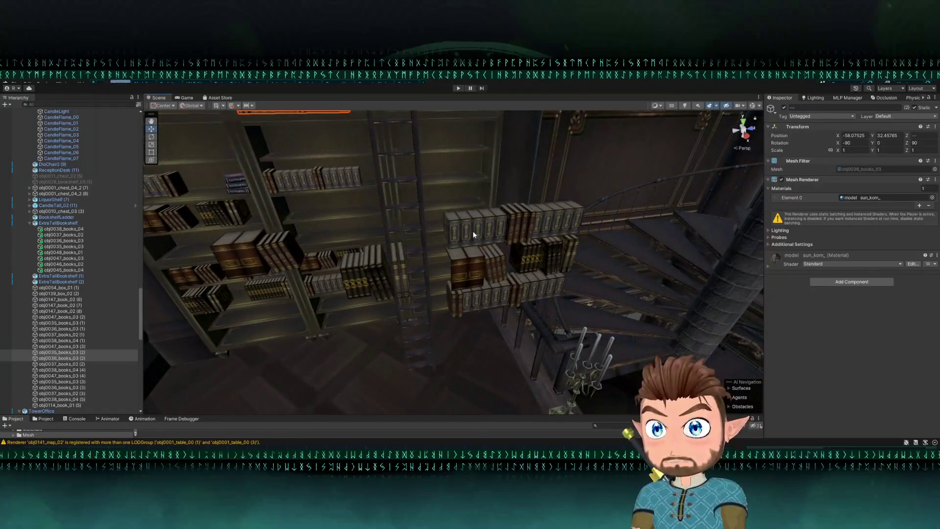
Set the obj0047_books_03 row on the middle shelf and raise obj0036_books_03 (3) a shelf higher.
left_click(472, 231)
left_click_drag(587, 271, 387, 234)
key("f")
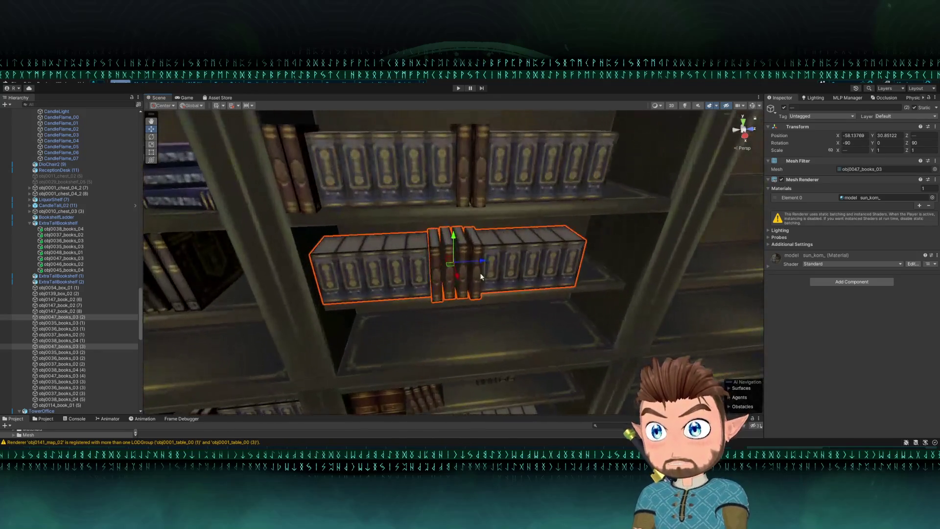
mouse_move(483, 262)
left_mouse_down()
mouse_move(487, 270)
mouse_move(482, 265)
left_mouse_up()
scroll(481, 265, "down", 5)
left_click(482, 226)
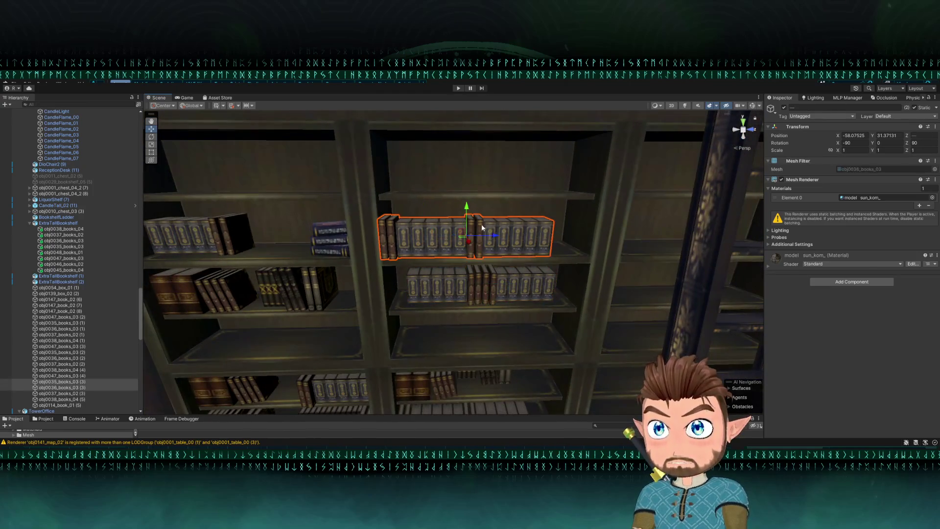
mouse_move(459, 233)
left_mouse_down()
mouse_move(324, 184)
mouse_move(267, 144)
mouse_move(336, 149)
mouse_move(321, 148)
mouse_move(419, 186)
mouse_move(305, 194)
mouse_move(363, 230)
left_mouse_up()
scroll(306, 194, "down", 5)
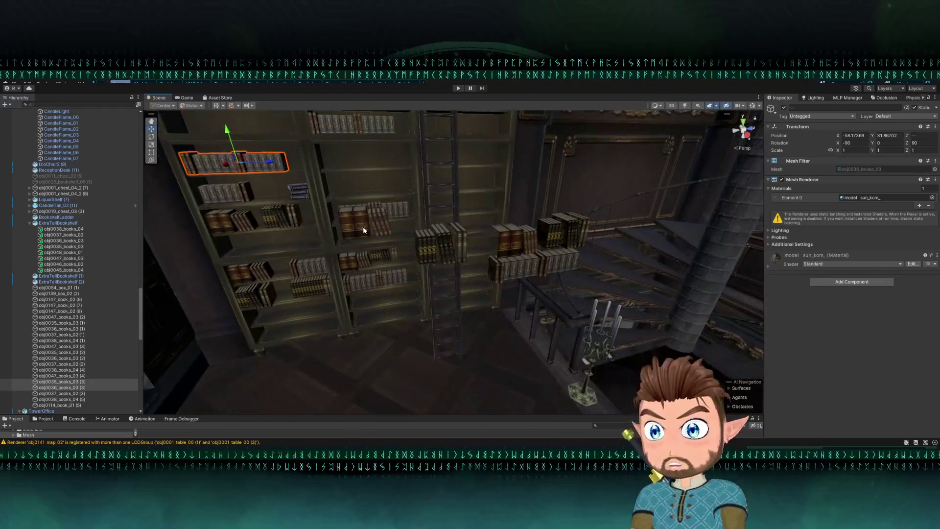
Raise obj0038_books_04 (1) to a higher shelf and push the two lower book rows into the shelf.
left_click(363, 230)
key("f")
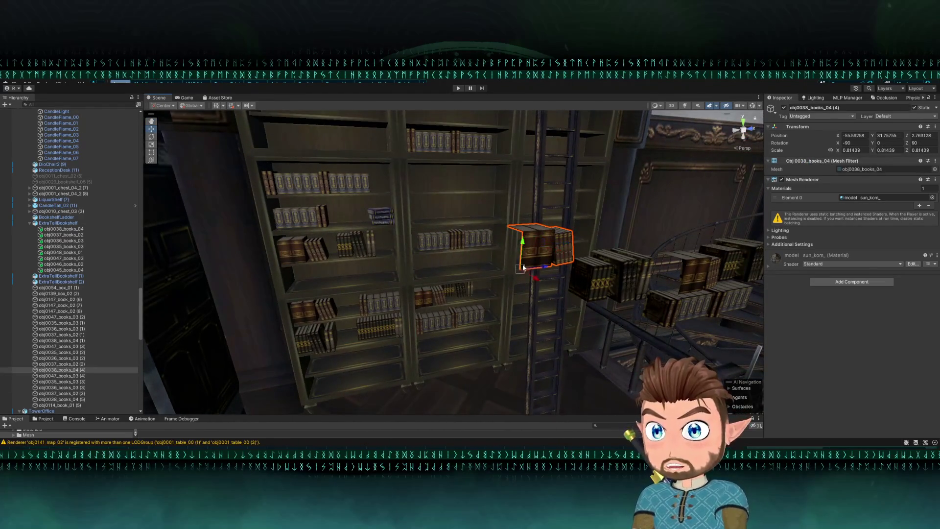
left_click_drag(661, 289, 532, 289)
left_click(521, 292)
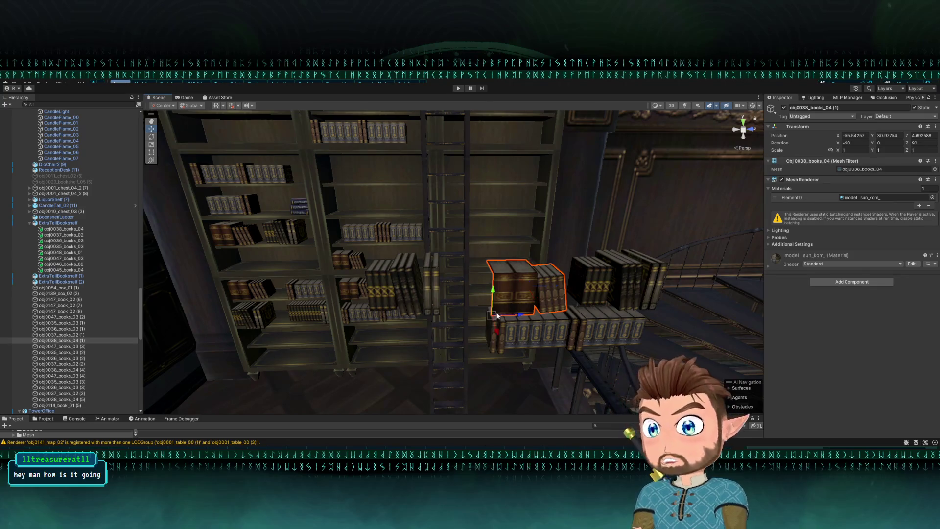
left_click_drag(497, 316, 492, 235)
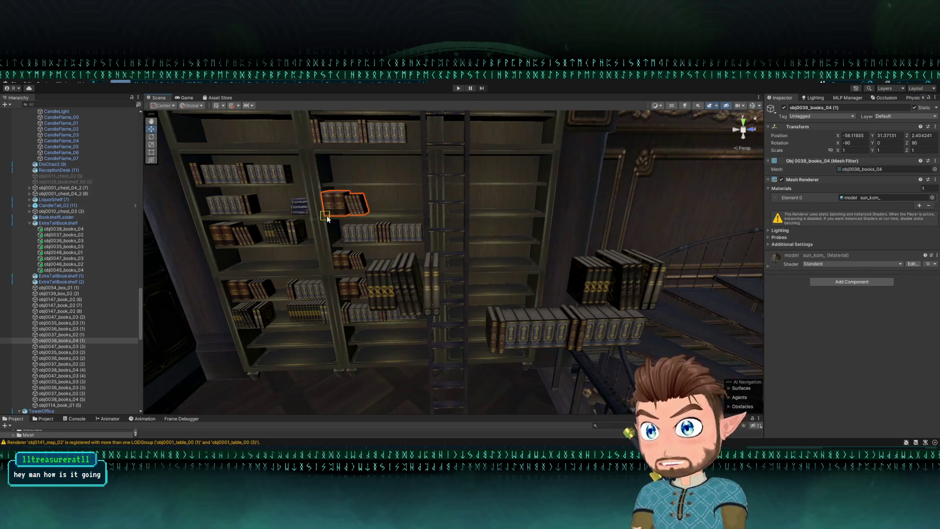
left_click(530, 313)
left_click(558, 334, "shift")
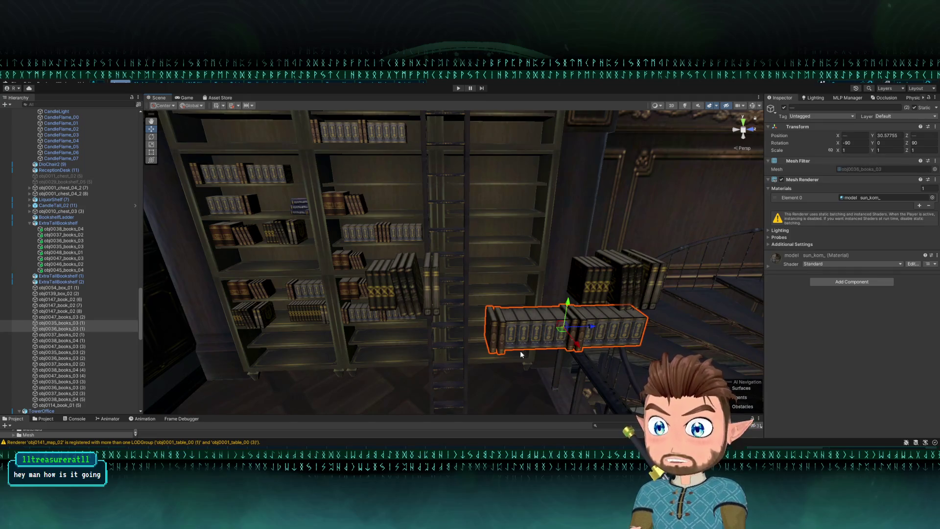
left_click_drag(491, 355, 496, 316)
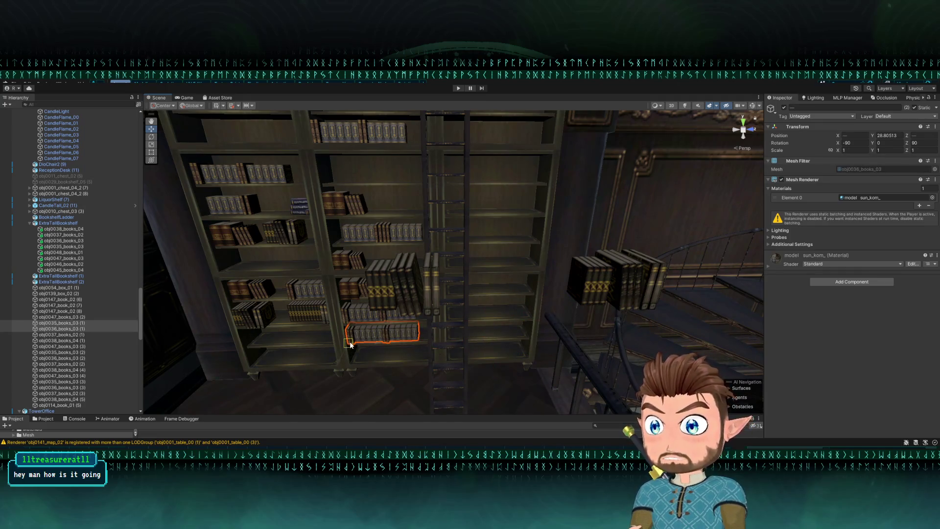
Move the floating right-hand book group onto the middle shelf, then select obj0048_books_01 and obj0035_books_03 (1).
left_click(592, 297)
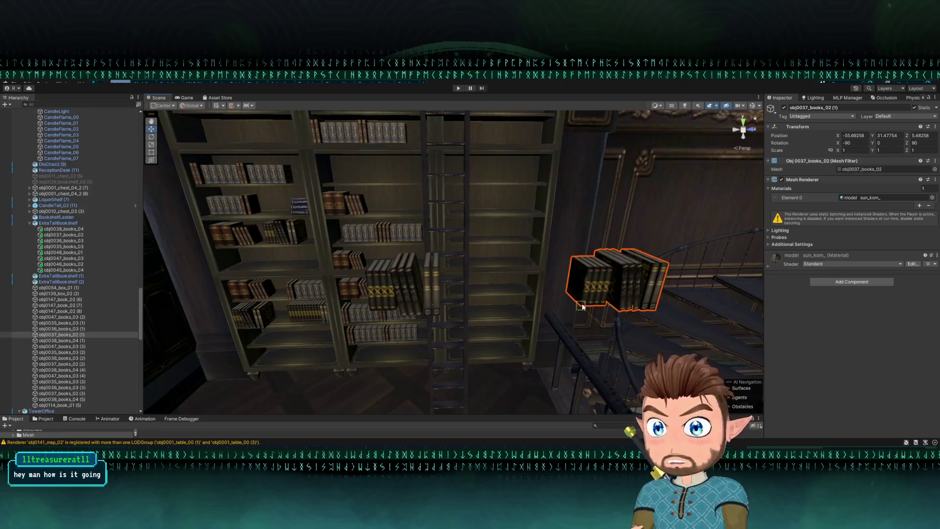
left_click_drag(582, 306, 270, 357)
key("f")
mouse_move(320, 341)
left_mouse_down()
mouse_move(411, 290)
mouse_move(409, 253)
mouse_move(378, 253)
mouse_move(293, 311)
left_mouse_up()
scroll(451, 382, "down", 5)
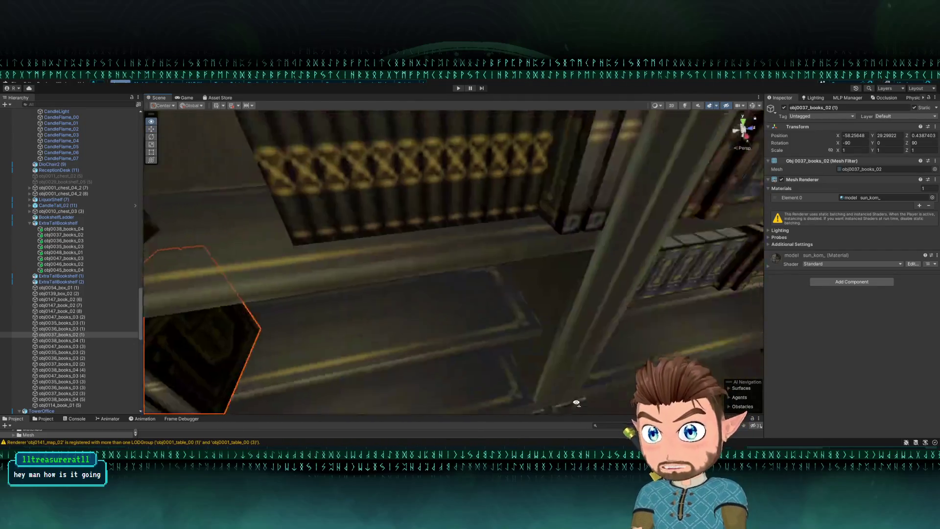
mouse_move(333, 349)
left_mouse_down()
mouse_move(422, 340)
mouse_move(513, 303)
mouse_move(466, 231)
mouse_move(500, 224)
mouse_move(471, 244)
left_mouse_up()
left_click(474, 224)
left_click(478, 248)
mouse_move(417, 260)
left_mouse_down()
mouse_move(453, 248)
mouse_move(462, 231)
left_mouse_up()
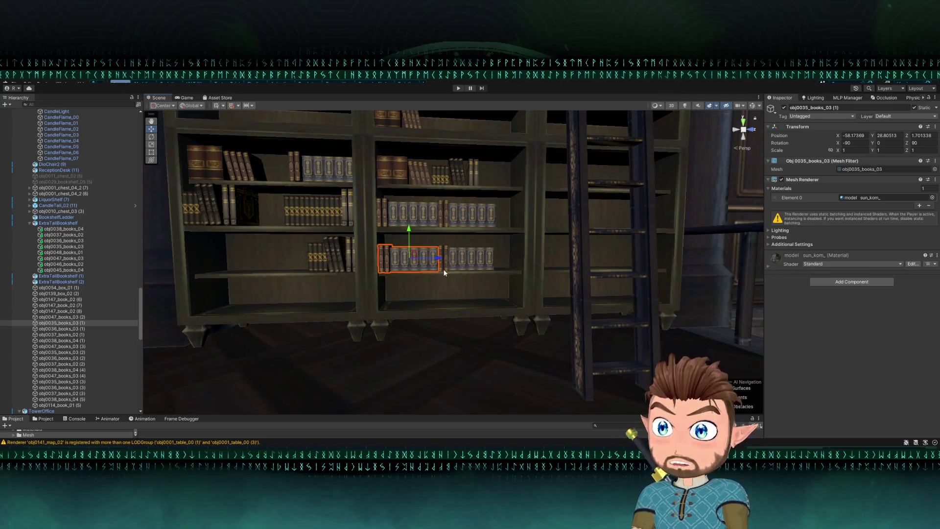
Snap one book row onto the upper-left shelf and shift the lower-shelf row further left.
mouse_move(508, 258)
left_mouse_down()
mouse_move(512, 237)
mouse_move(473, 284)
left_mouse_up()
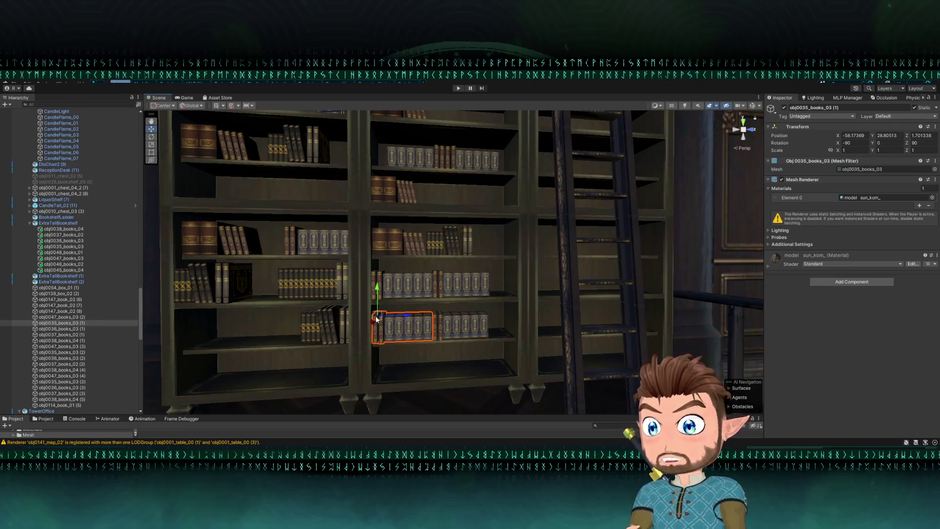
left_click_drag(374, 345, 178, 198)
left_click(397, 246)
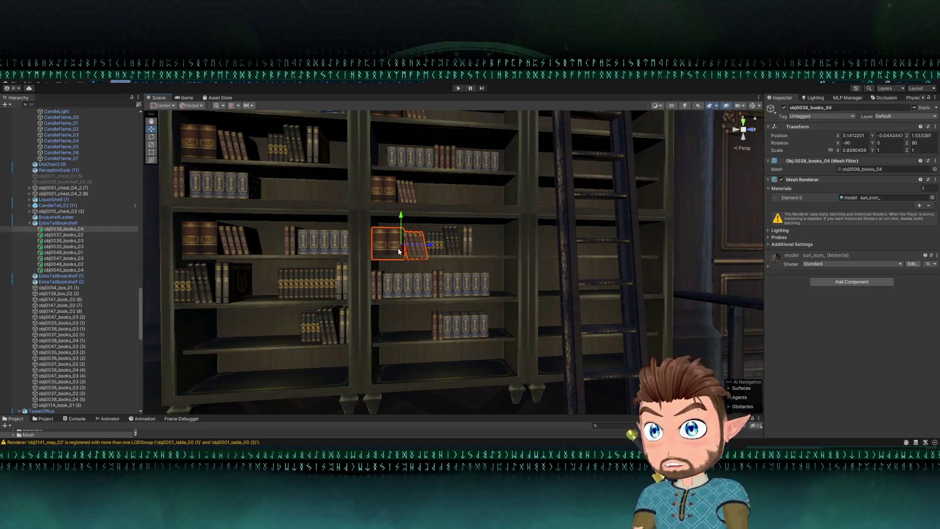
left_click(460, 329)
left_click_drag(434, 347, 378, 346)
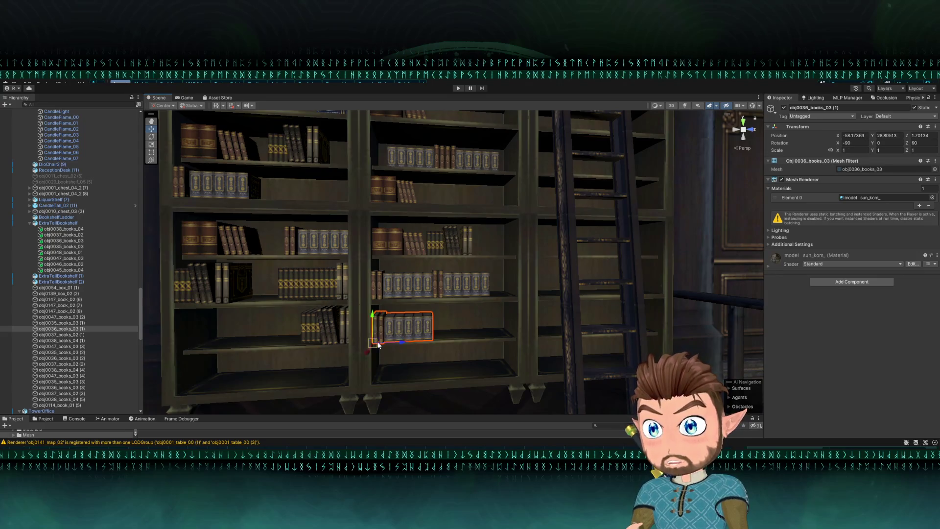
Mirror the lower-shelf book row with Scale X -1 and slide it left along the shelf.
key("r")
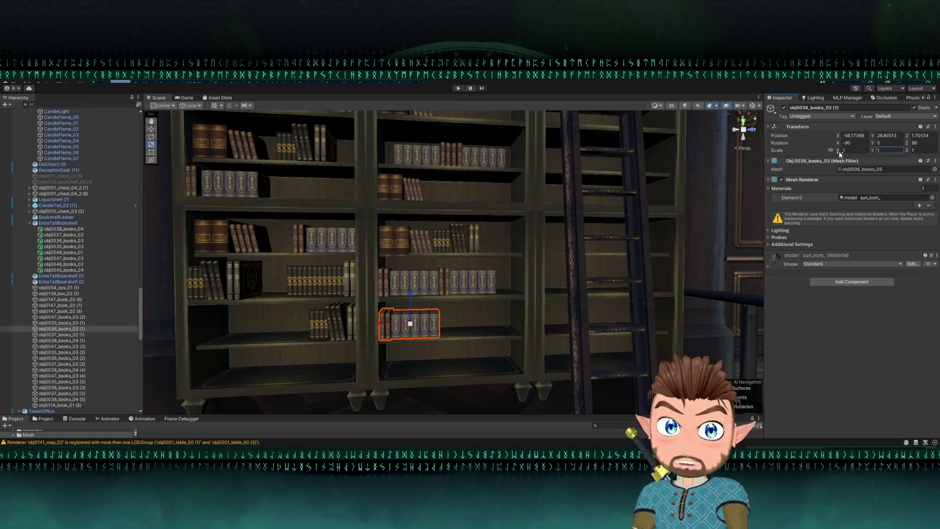
left_click(854, 150)
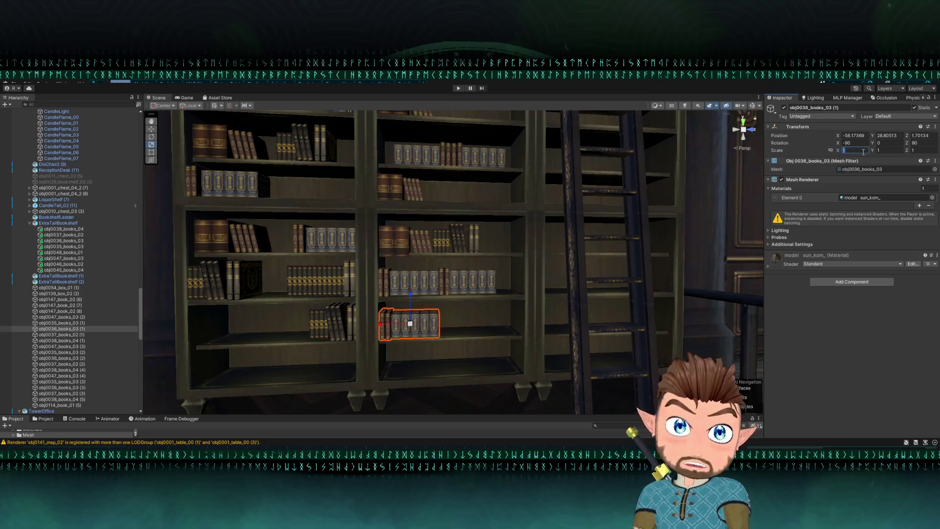
type("-1")
key("Return")
key("w")
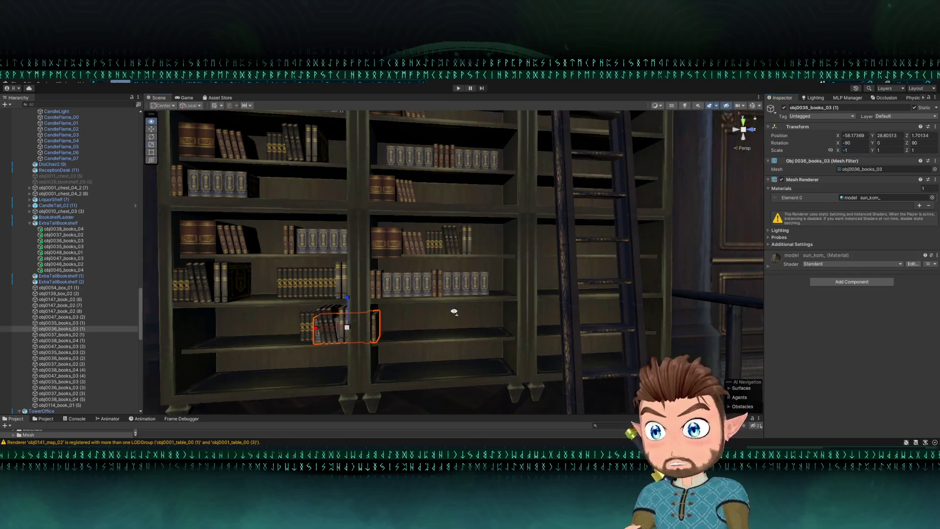
left_click_drag(404, 335, 399, 338)
Snap the brown obj0038_books_04 stack down beside the lower-shelf books and nudge it into place.
left_click(410, 226)
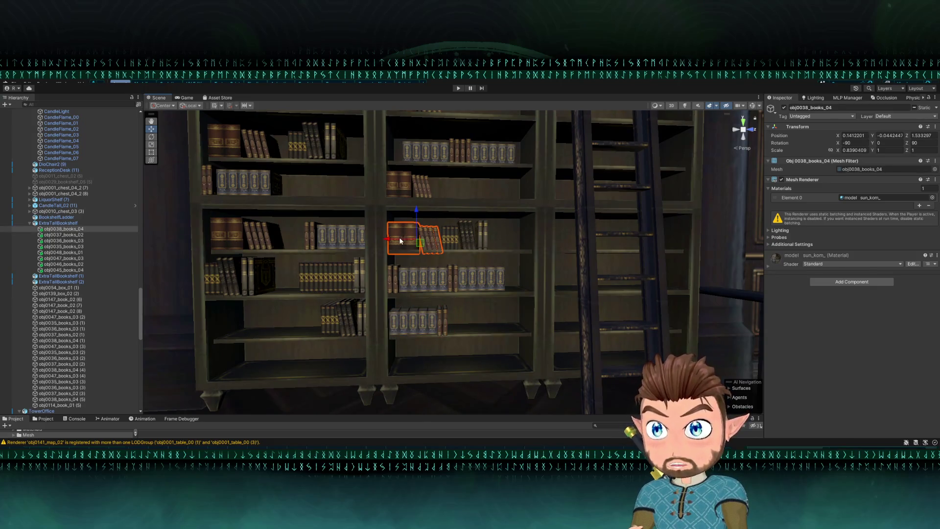
left_click_drag(392, 256, 452, 334)
key("f")
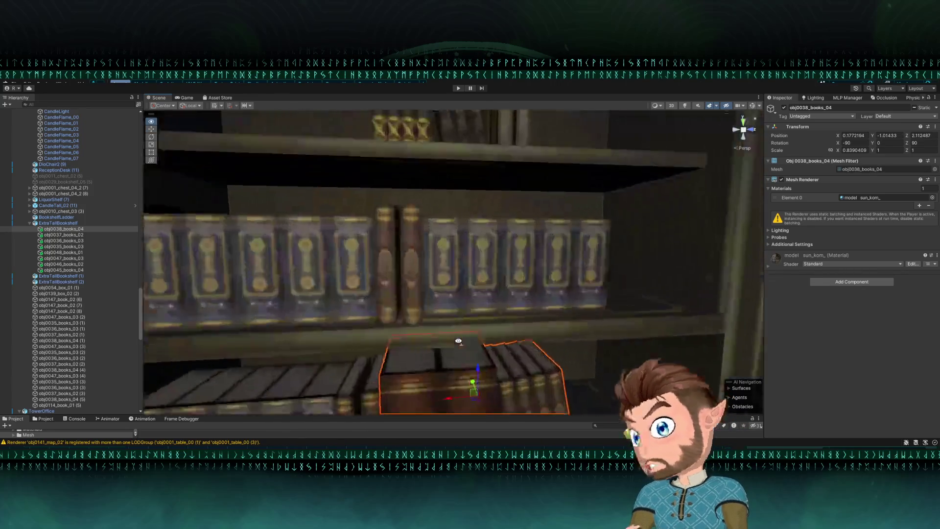
scroll(296, 274, "down", 5)
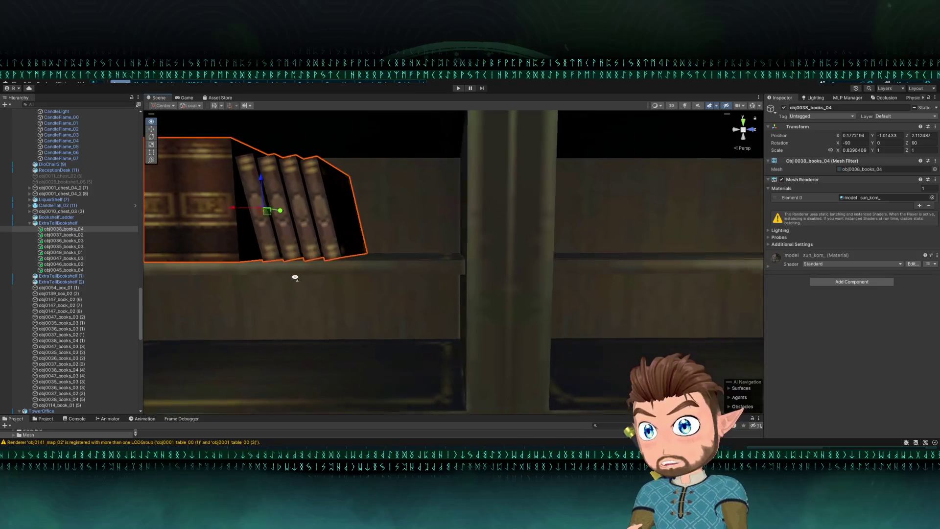
left_click_drag(304, 279, 419, 288)
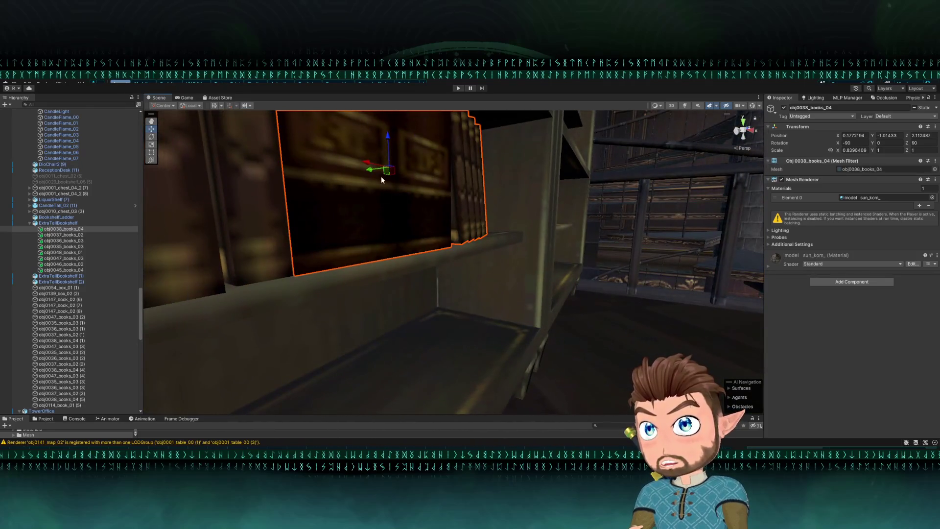
left_click_drag(381, 176, 353, 182)
mouse_move(353, 186)
left_mouse_down()
mouse_move(310, 216)
mouse_move(262, 218)
mouse_move(251, 237)
mouse_move(449, 307)
left_mouse_up()
left_click(449, 307)
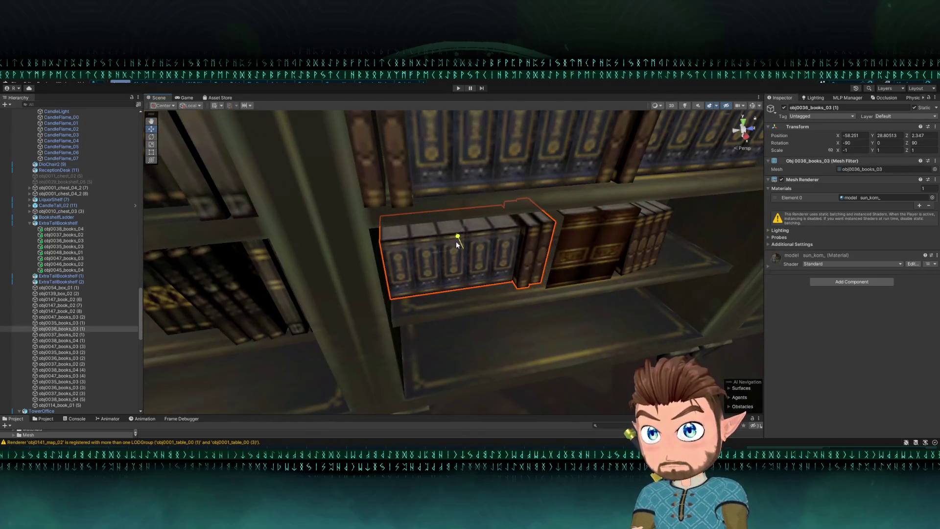
left_click(549, 277)
mouse_move(548, 289)
left_mouse_down()
mouse_move(518, 256)
mouse_move(543, 216)
mouse_move(562, 216)
mouse_move(504, 233)
mouse_move(558, 209)
mouse_move(592, 218)
left_mouse_up()
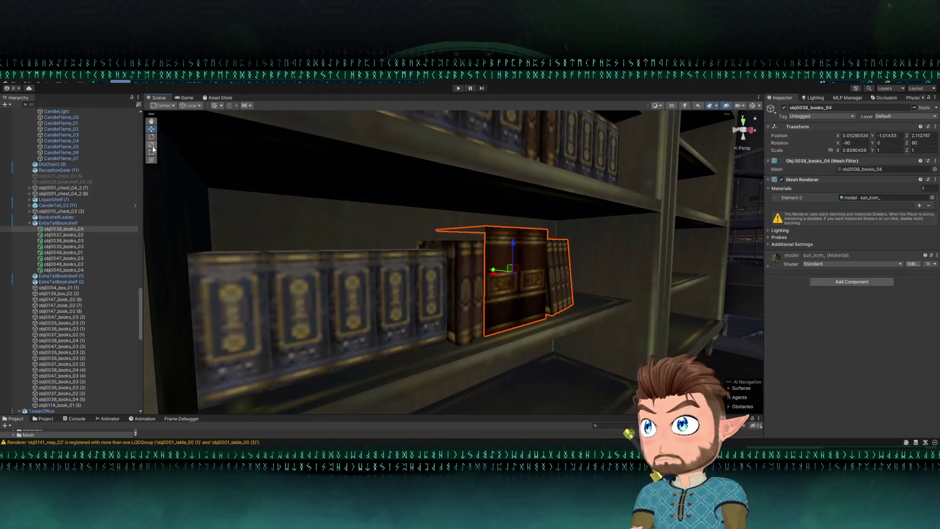
Shrink the brown stack's height and width with the Rect tool so it fits the shelf.
left_click_drag(494, 230, 495, 244)
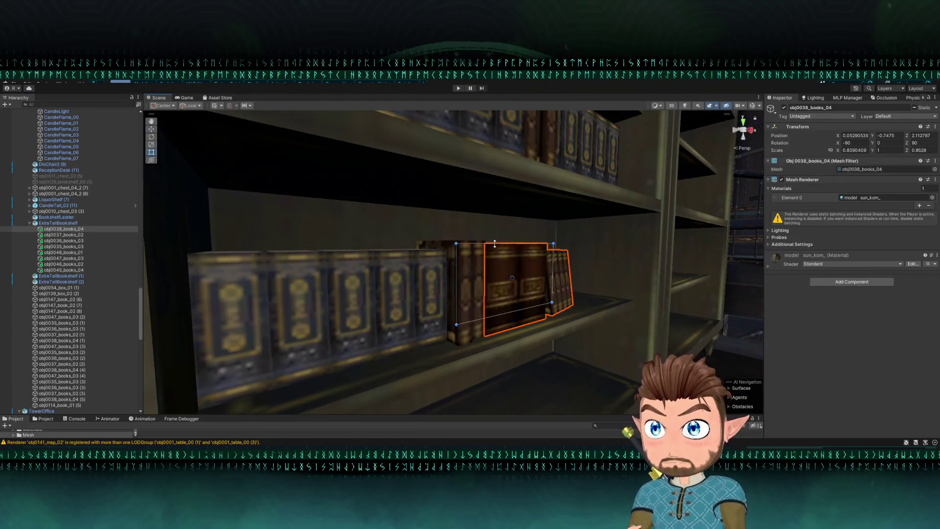
scroll(468, 246, "down", 5)
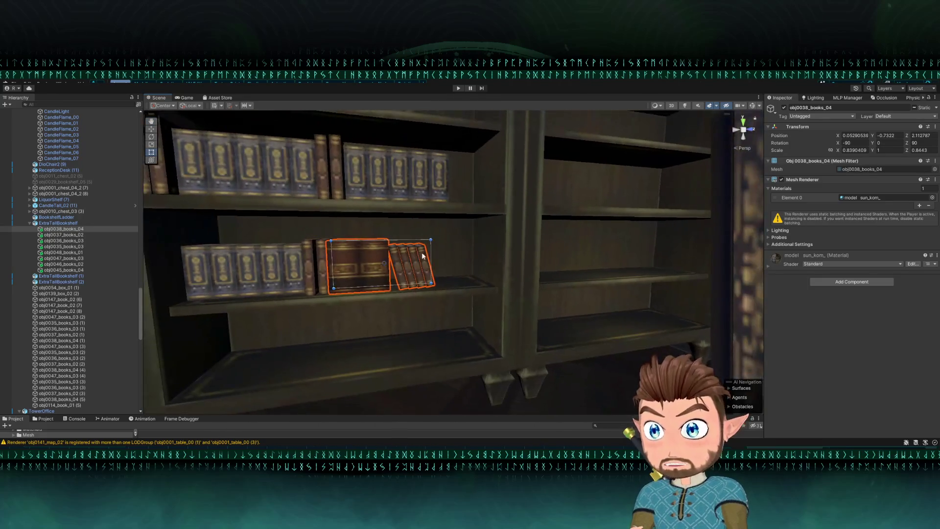
left_click_drag(430, 252, 406, 263)
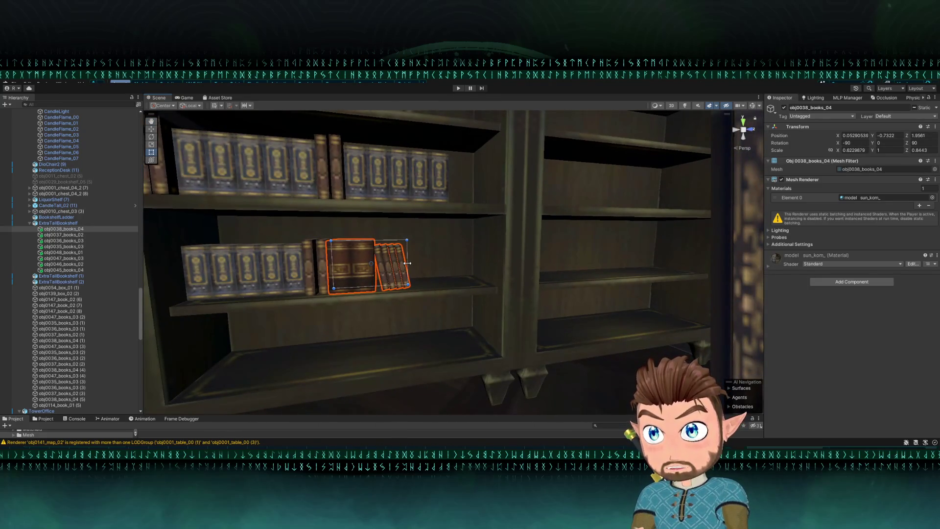
scroll(407, 263, "down", 4)
key("w")
left_click(370, 229)
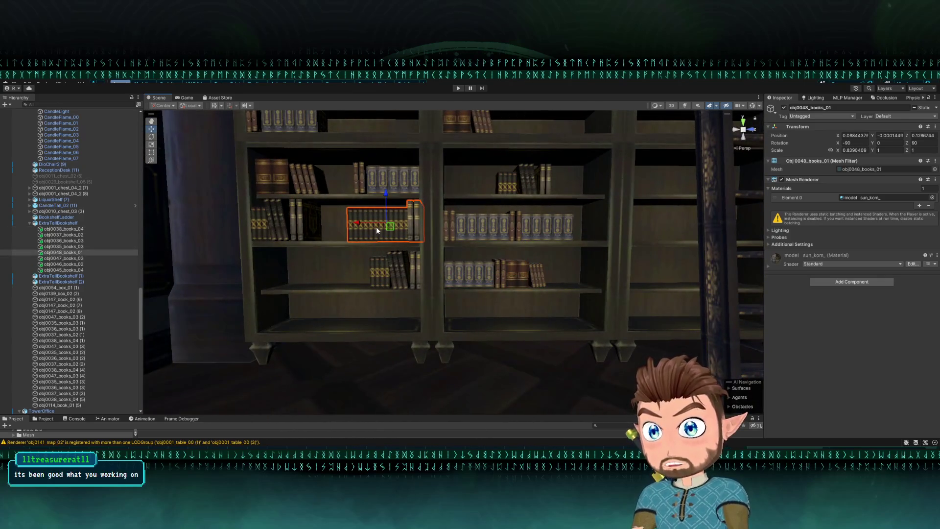
mouse_move(377, 227)
left_mouse_down()
mouse_move(369, 214)
mouse_move(382, 231)
mouse_move(441, 245)
mouse_move(525, 235)
mouse_move(470, 280)
mouse_move(421, 293)
mouse_move(542, 282)
mouse_move(514, 283)
mouse_move(590, 263)
mouse_move(674, 263)
left_mouse_up()
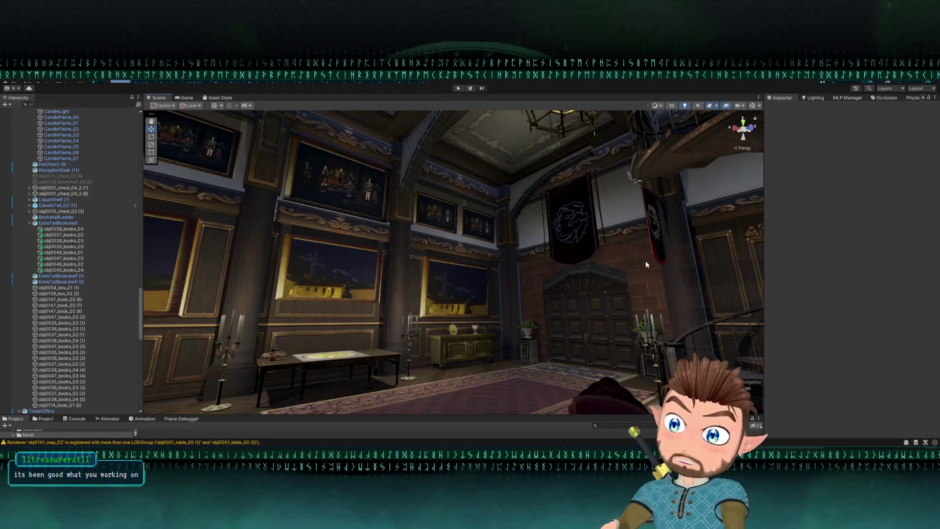
mouse_move(618, 319)
left_mouse_down()
mouse_move(557, 295)
mouse_move(563, 321)
mouse_move(594, 325)
mouse_move(743, 316)
mouse_move(681, 332)
left_mouse_up()
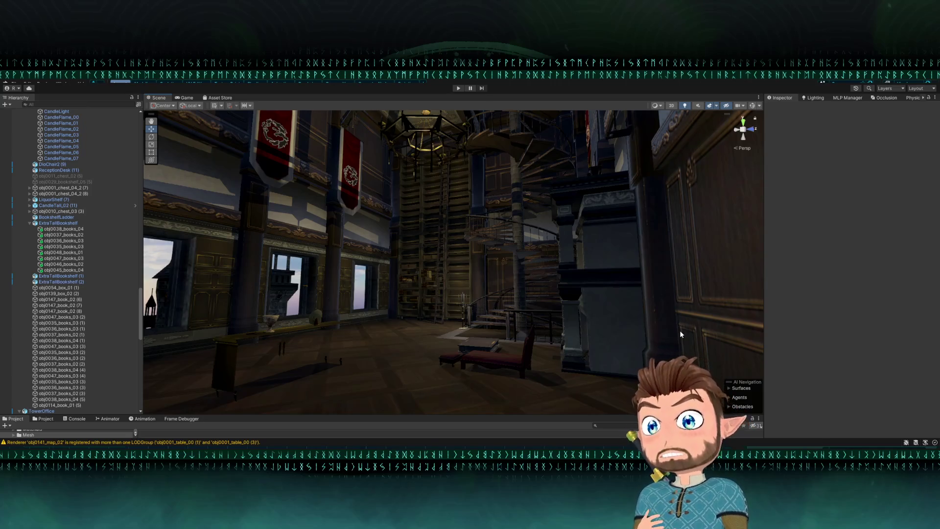
mouse_move(680, 332)
left_mouse_down()
mouse_move(373, 260)
mouse_move(399, 329)
mouse_move(401, 319)
mouse_move(522, 243)
mouse_move(495, 245)
mouse_move(488, 224)
mouse_move(457, 210)
mouse_move(447, 225)
left_mouse_up()
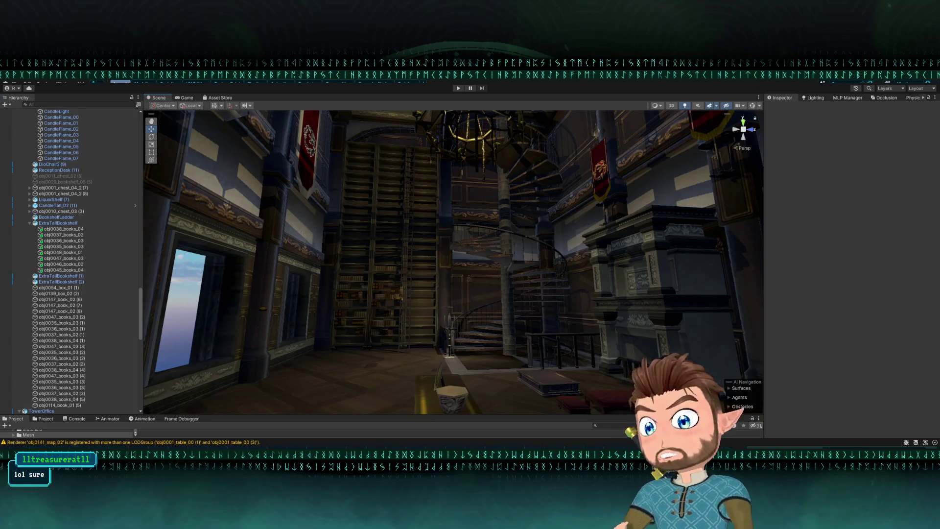
mouse_move(542, 306)
left_mouse_down()
mouse_move(495, 312)
mouse_move(504, 329)
mouse_move(493, 315)
mouse_move(524, 243)
left_mouse_up()
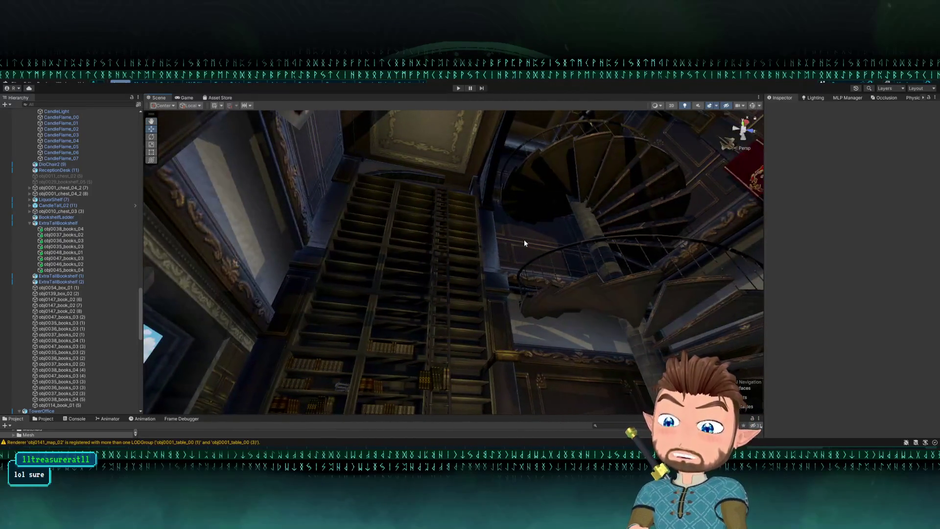
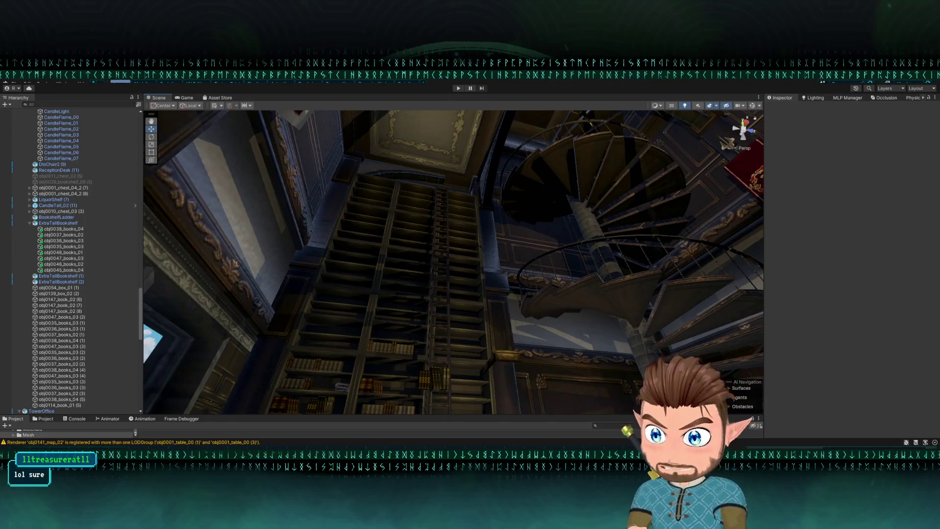
Select the three small obj0147_book_02 books and duplicate them.
mouse_move(327, 234)
left_mouse_down()
mouse_move(386, 293)
mouse_move(374, 289)
left_mouse_up()
left_click(381, 269)
mouse_move(430, 272)
left_mouse_down()
mouse_move(374, 298)
mouse_move(426, 292)
left_mouse_up()
left_click(417, 182)
left_click(405, 187, "shift")
left_click(414, 185, "shift")
key("ctrl+d")
Drop the copied books one shelf lower and vertex-snap them left along it.
mouse_move(411, 152)
left_mouse_down()
mouse_move(419, 240)
mouse_move(470, 257)
left_mouse_up()
key("v")
mouse_move(403, 224)
left_mouse_down()
mouse_move(354, 221)
mouse_move(393, 224)
mouse_move(377, 245)
mouse_move(450, 294)
mouse_move(447, 273)
mouse_move(483, 284)
left_mouse_up()
left_click(373, 221)
left_click(483, 283)
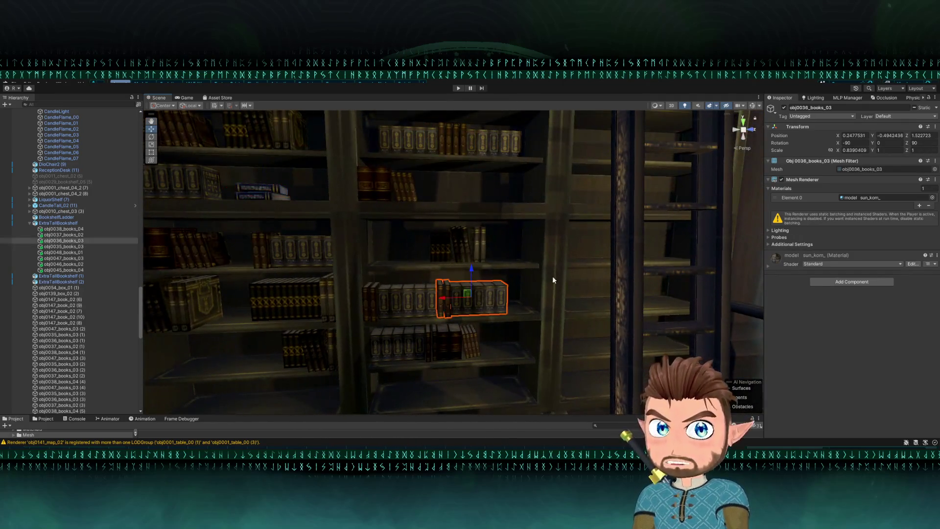
Expand the sun_kom material and try red, yellow, green, cyan, magenta Albedo tints, ending on white.
left_click(770, 270)
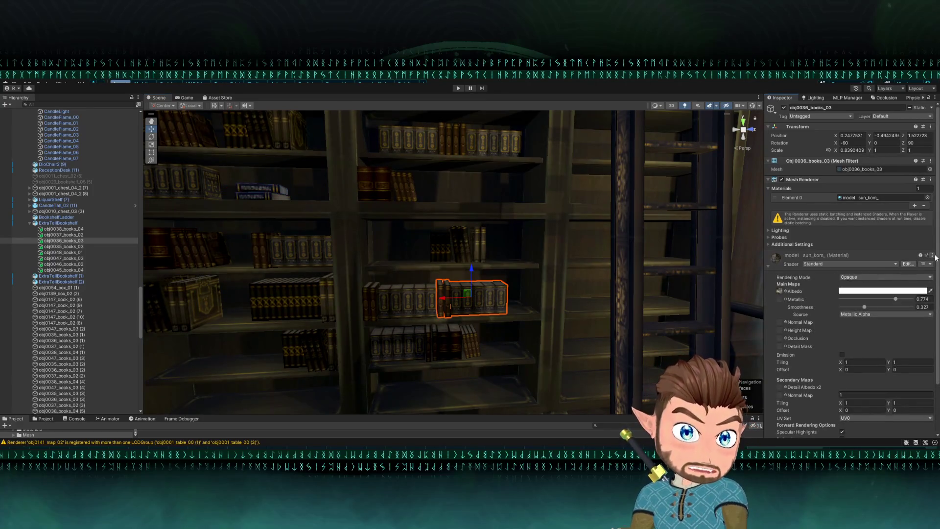
left_click(780, 290)
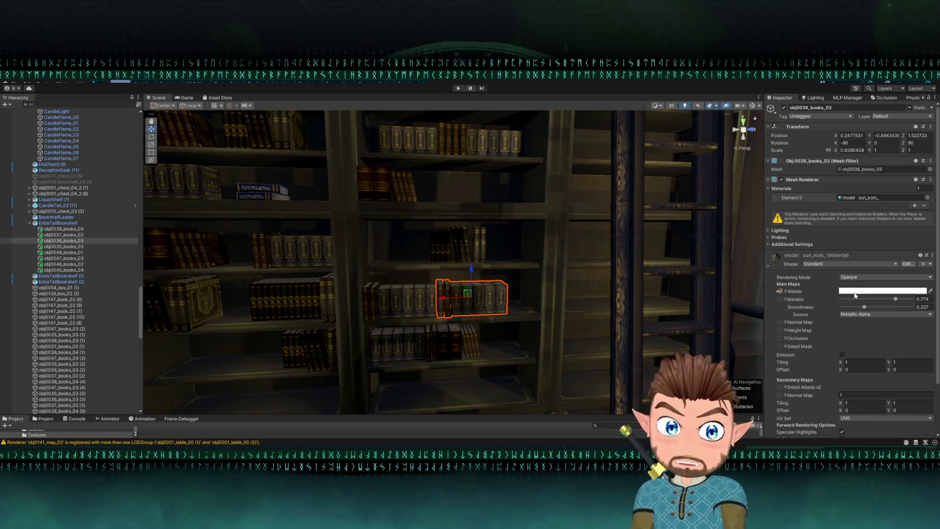
key("ctrl+v")
key("ctrl+z")
key("ctrl+z")
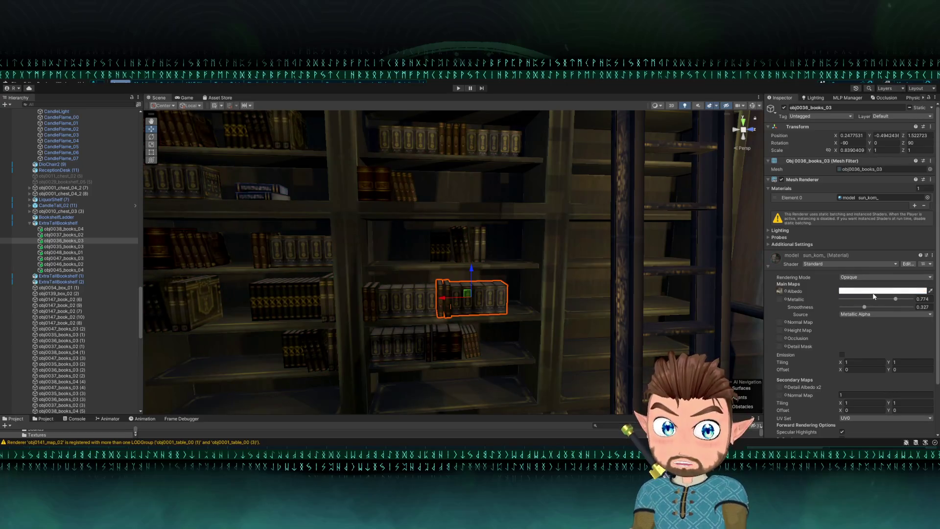
key("ctrl+z")
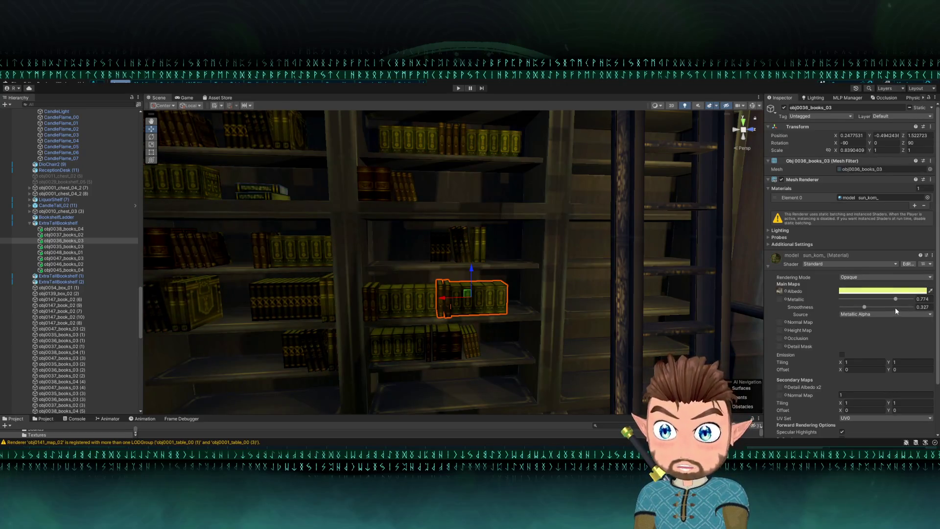
key("ctrl+z")
key("ctrl+z")
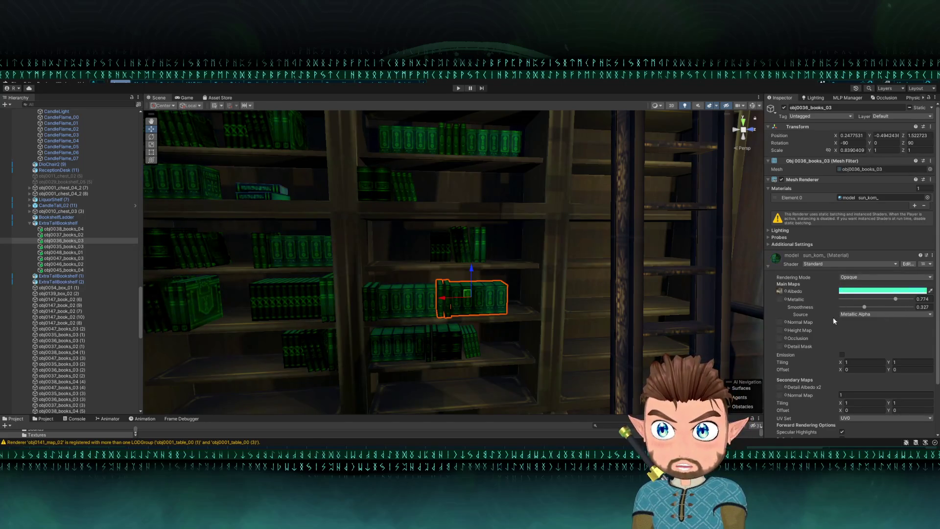
key("ctrl+z")
key("ctrl+z")
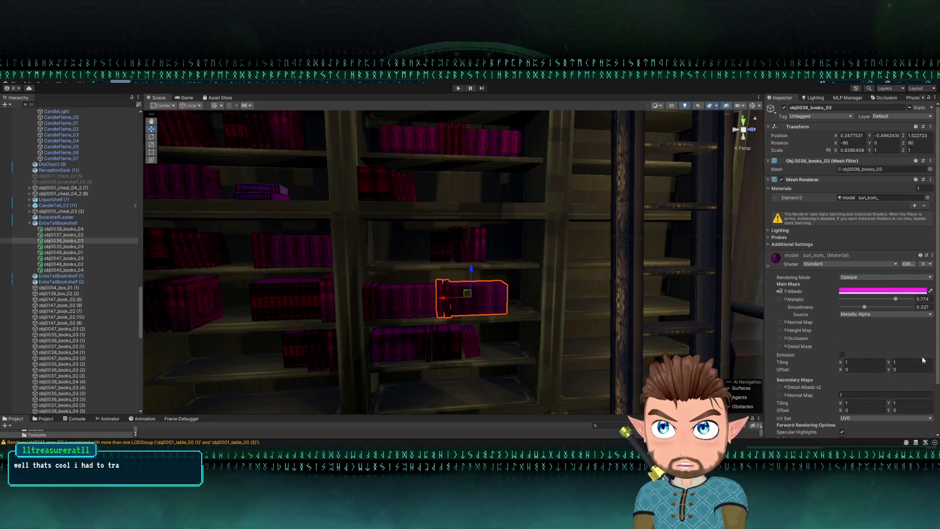
key("ctrl+z")
key("ctrl+z")
key("ctrl+z")
key("ctrl+z")
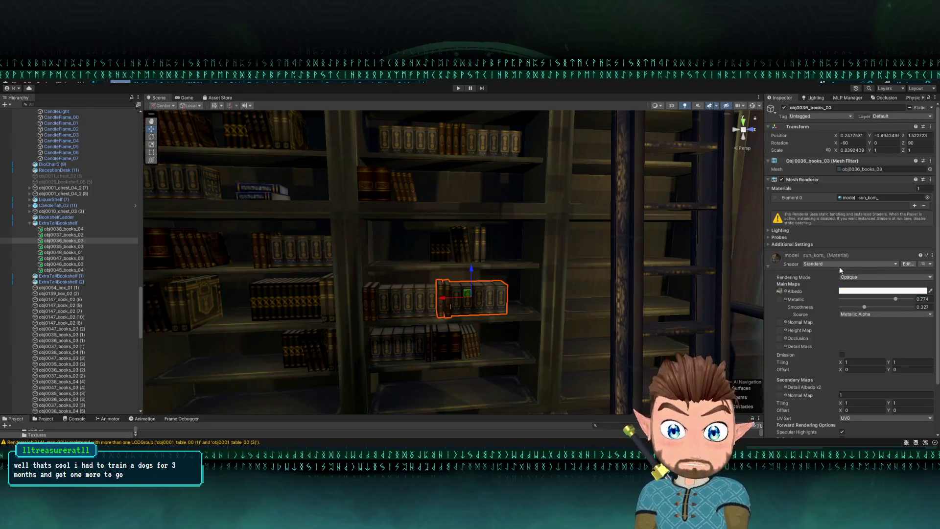
scroll(509, 318, "down", 5)
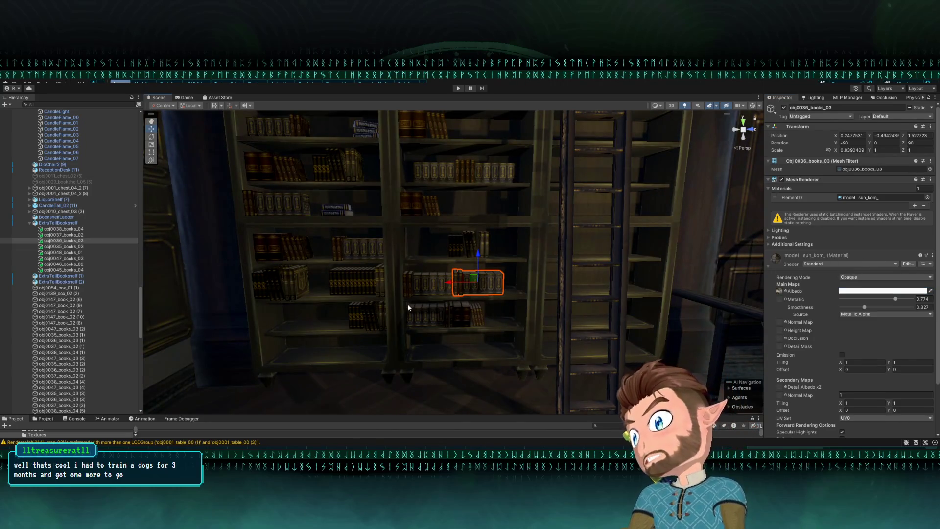
Move the book group obj0037_books_02 (2) up onto a higher shelf.
mouse_move(466, 294)
left_mouse_down()
mouse_move(474, 239)
mouse_move(466, 210)
mouse_move(481, 266)
mouse_move(473, 225)
mouse_move(526, 257)
left_mouse_up()
left_click(489, 227)
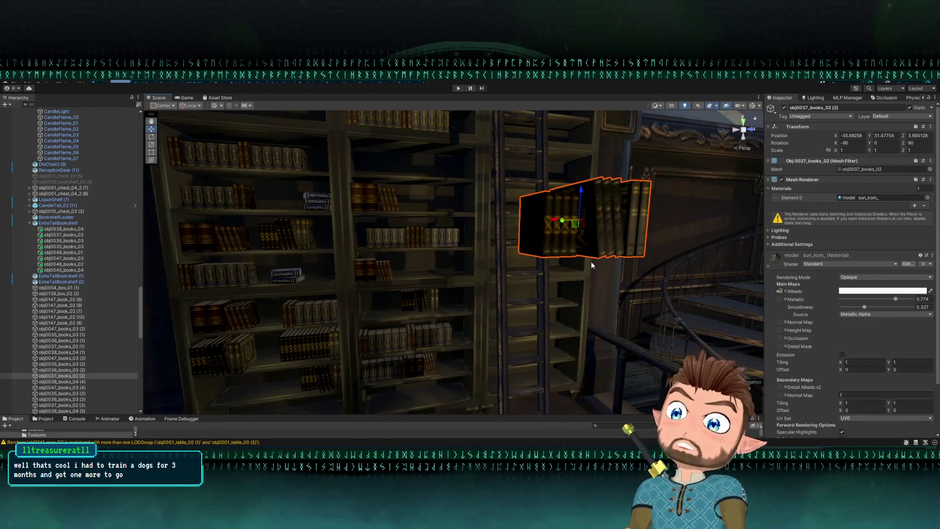
left_click_drag(644, 255, 473, 210)
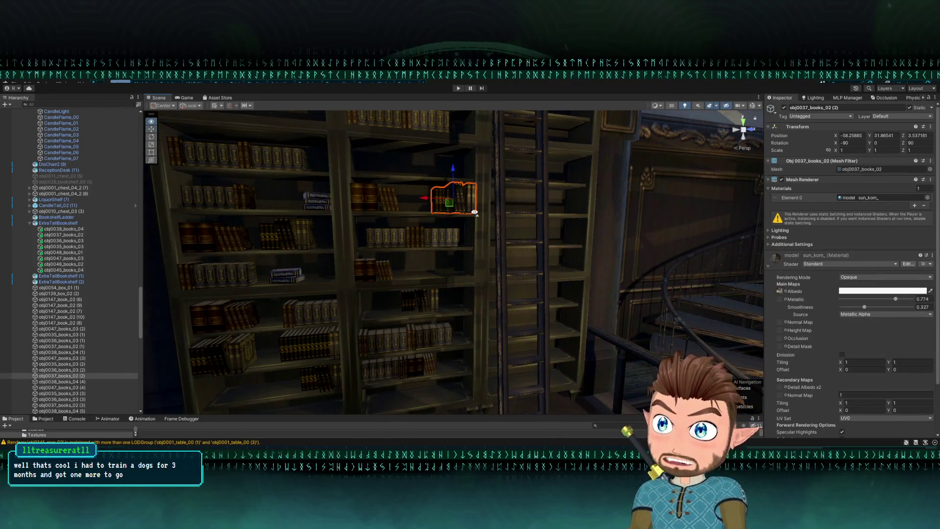
key("f")
mouse_move(597, 237)
left_mouse_down()
mouse_move(470, 245)
mouse_move(367, 266)
mouse_move(350, 195)
mouse_move(388, 245)
mouse_move(473, 252)
mouse_move(466, 235)
left_mouse_up()
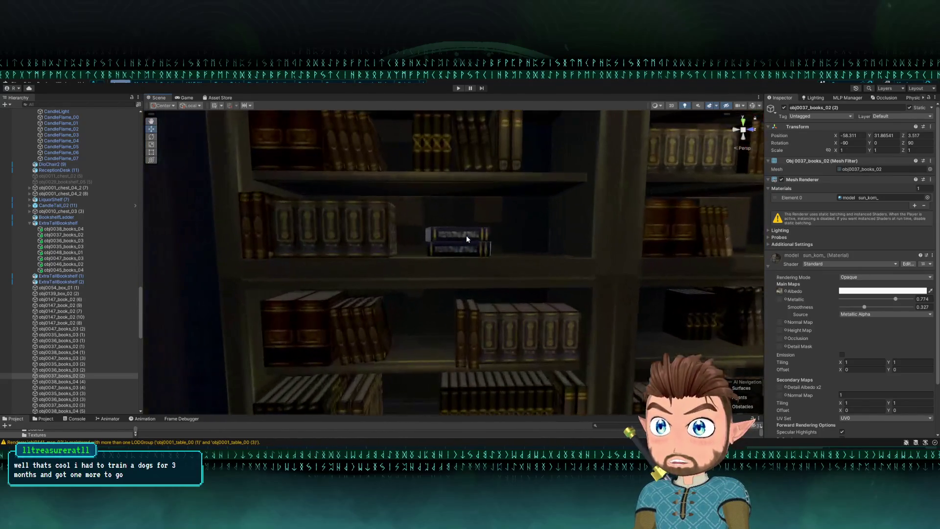
Duplicate the small book obj0147_book_02 (9) and tilt the copy against the book stack.
left_click(466, 235)
key("e")
key("ctrl+d")
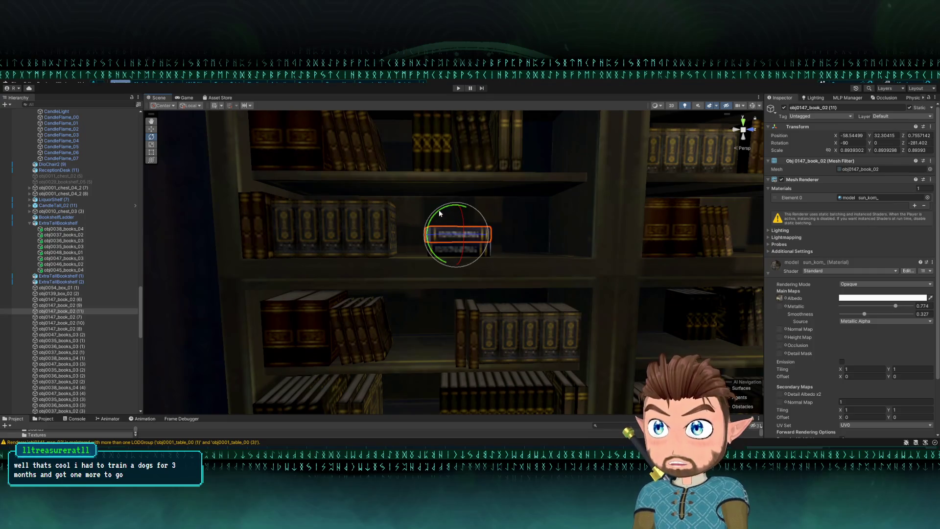
mouse_move(455, 226)
left_mouse_down()
mouse_move(512, 216)
mouse_move(538, 224)
left_mouse_up()
mouse_move(444, 210)
left_mouse_down()
mouse_move(455, 228)
mouse_move(397, 216)
mouse_move(421, 223)
mouse_move(279, 231)
mouse_move(279, 260)
mouse_move(235, 265)
mouse_move(284, 222)
mouse_move(275, 228)
left_mouse_up()
key("w")
key("e")
key("w")
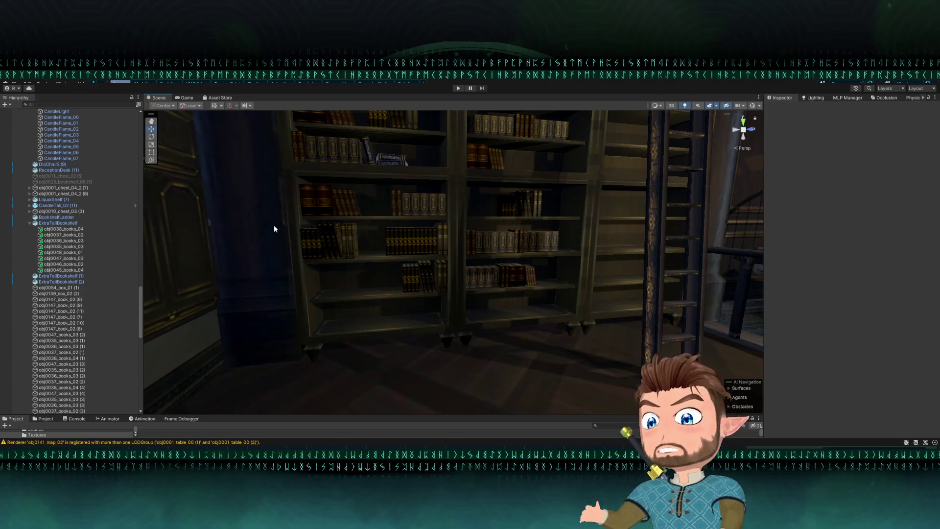
Pick out the book group obj0046_books_02 and bring the view close to the books.
left_click(406, 211)
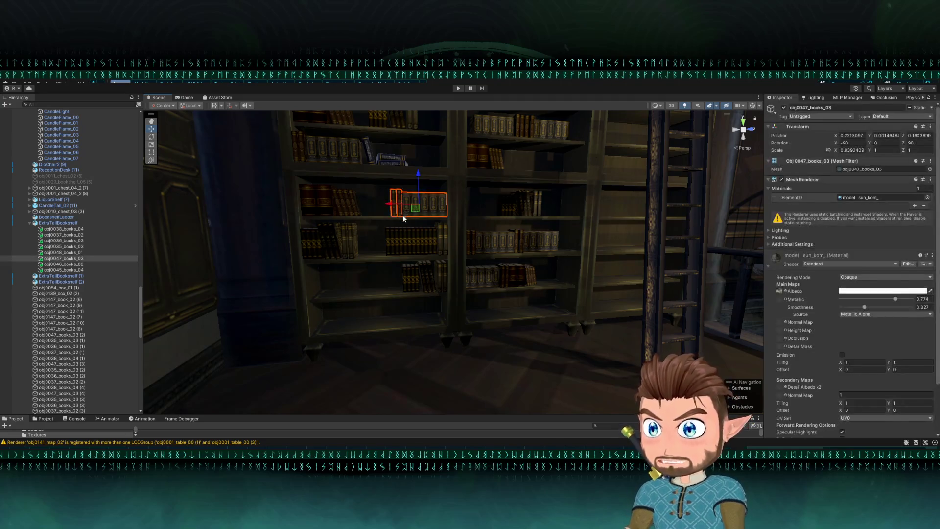
left_click(334, 247)
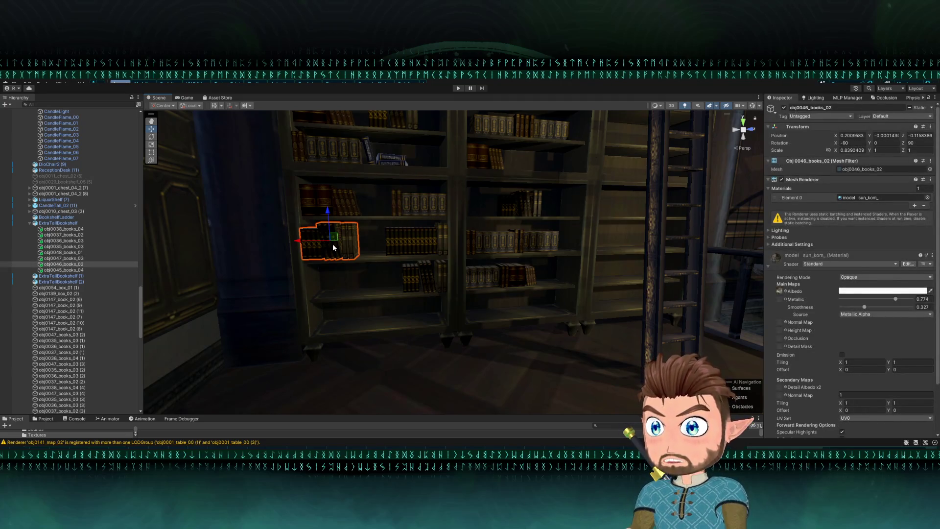
left_click(352, 215)
mouse_move(396, 223)
left_mouse_down()
mouse_move(351, 220)
mouse_move(319, 266)
mouse_move(412, 181)
mouse_move(414, 192)
mouse_move(397, 164)
left_mouse_up()
left_click(419, 186)
scroll(415, 192, "down", 3)
scroll(414, 160, "down", 5)
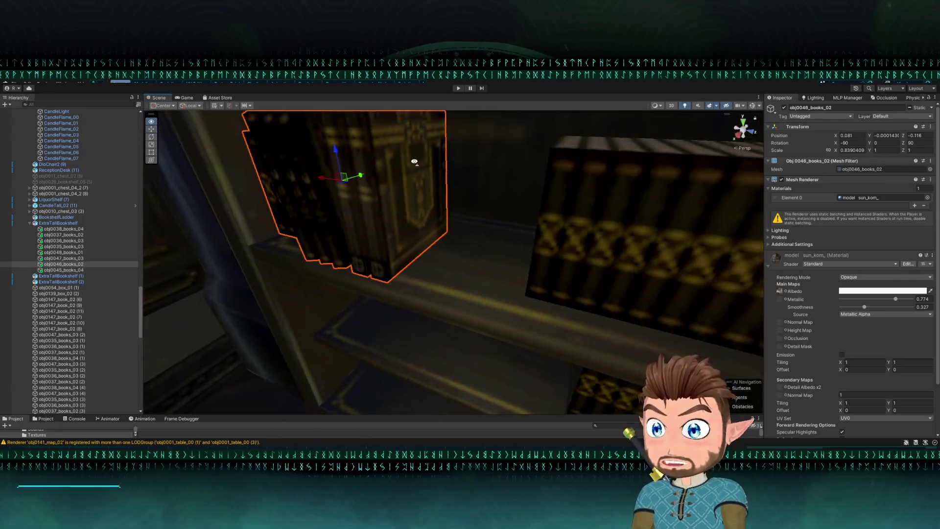
Vertex-snap obj0037_books_02 rightward along its shelf.
left_click(465, 229)
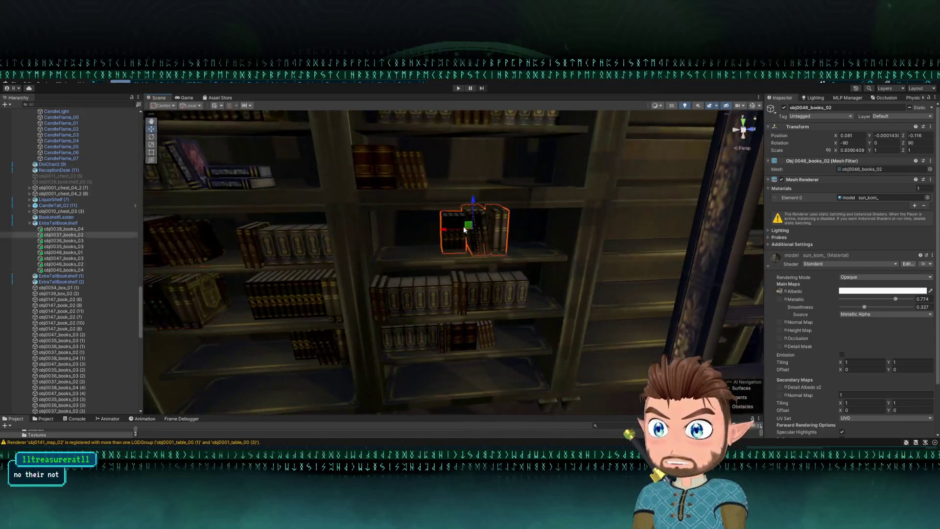
scroll(487, 239, "down", 5)
key("v")
left_click_drag(571, 268, 645, 256)
Frame the lower-shelf books obj0037_books_02 (4) and inspect the shelves from side angles.
left_click(534, 313)
key("f")
mouse_move(557, 333)
left_mouse_down()
mouse_move(509, 347)
mouse_move(360, 239)
mouse_move(481, 260)
mouse_move(439, 242)
mouse_move(431, 253)
left_mouse_up()
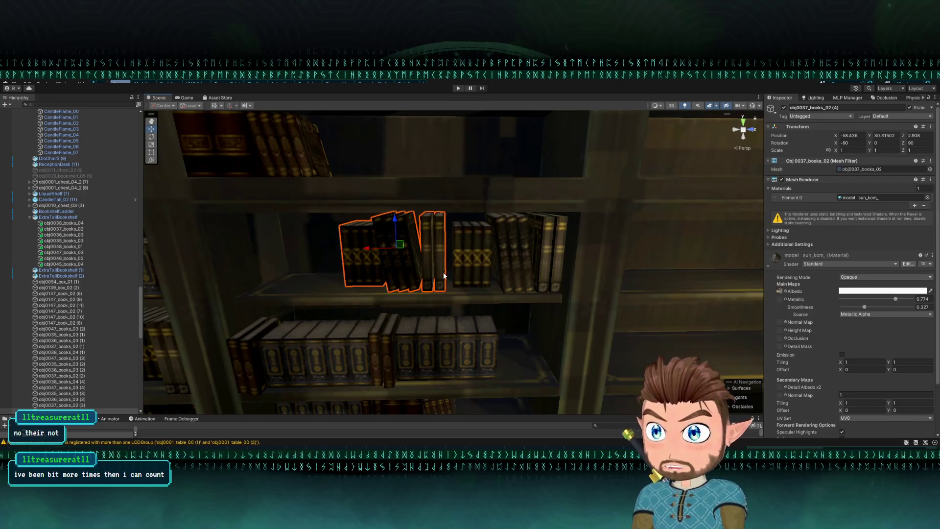
left_click(426, 310)
left_click_drag(422, 330, 349, 196)
left_click(433, 150)
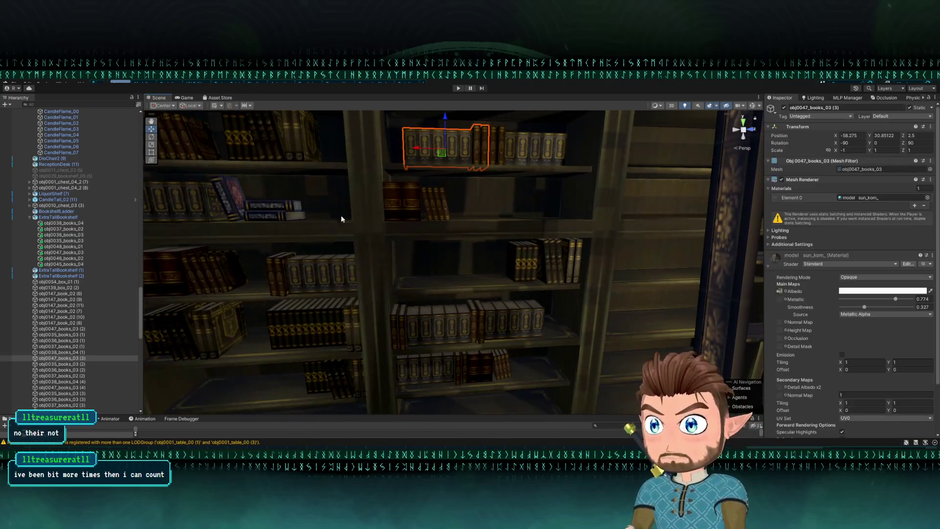
left_click_drag(231, 275, 226, 275)
left_click(304, 290)
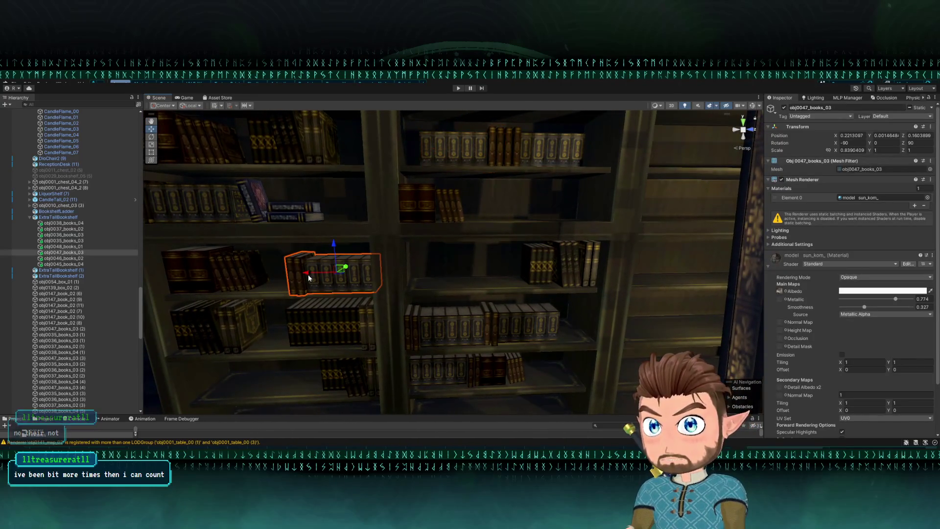
Duplicate obj0048_books_01, move the copy up a shelf, and mirror it with negative Scale X.
left_click(322, 328)
key("ctrl+d")
left_click_drag(345, 313, 472, 257)
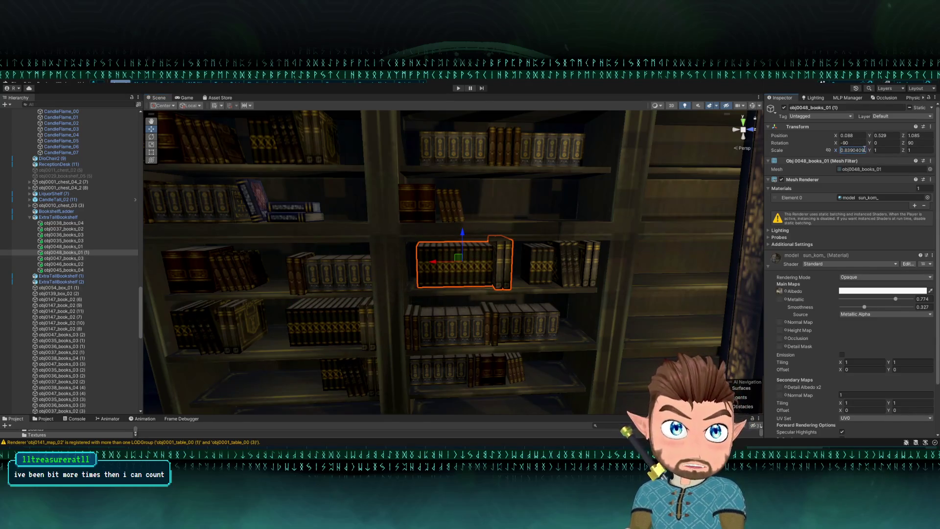
type("-")
left_click_drag(370, 263, 438, 262)
scroll(438, 259, "up", 5)
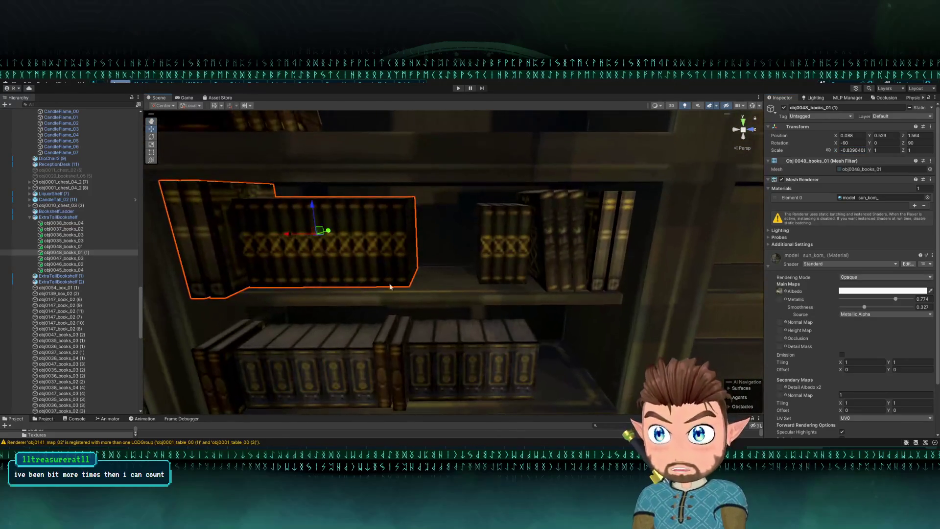
Reselect the copied row and nudge it right to position -0.04, 0.496, 1.527.
left_click(192, 303)
left_click(204, 296)
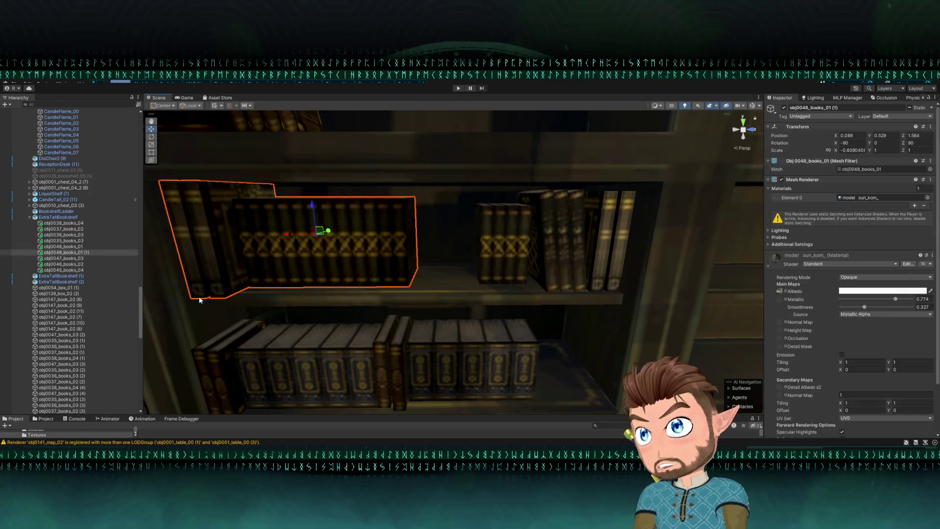
left_click(209, 301)
left_click(203, 297)
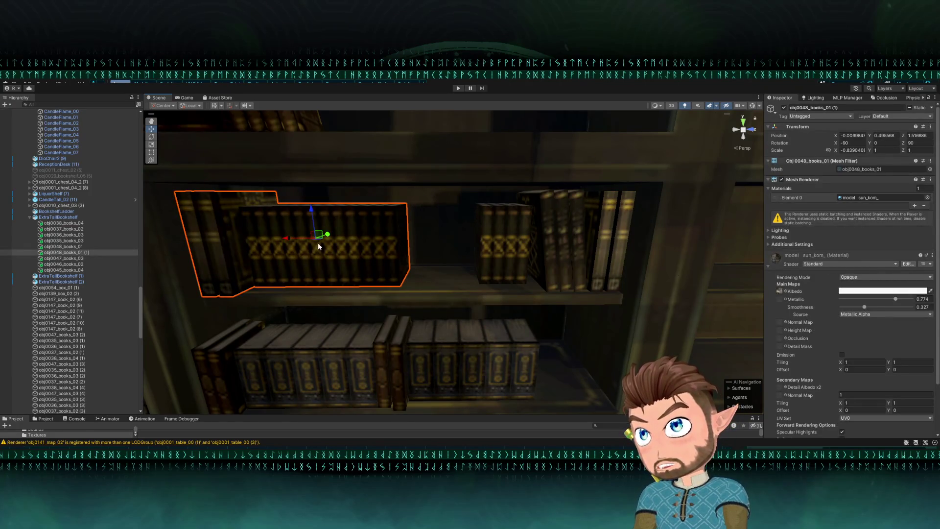
left_click_drag(321, 239, 326, 238)
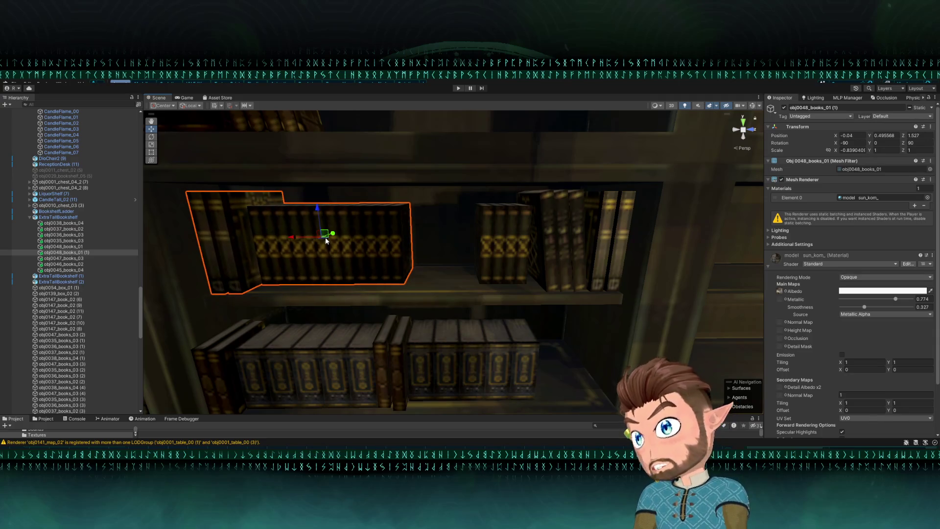
scroll(308, 254, "down", 5)
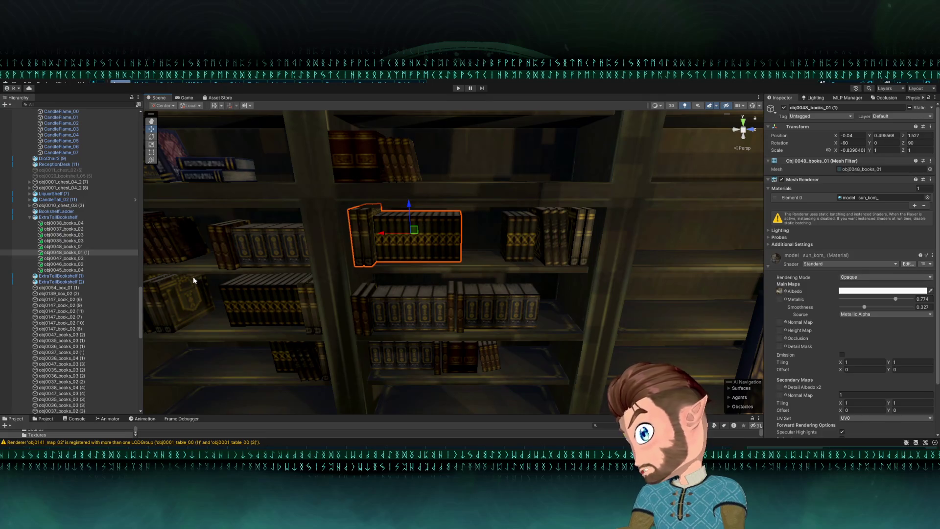
Select the upright book row obj0036_books_03 (1) and frame it.
mouse_move(305, 209)
left_mouse_down()
mouse_move(435, 252)
mouse_move(325, 246)
mouse_move(416, 256)
mouse_move(447, 225)
mouse_move(416, 247)
left_mouse_up()
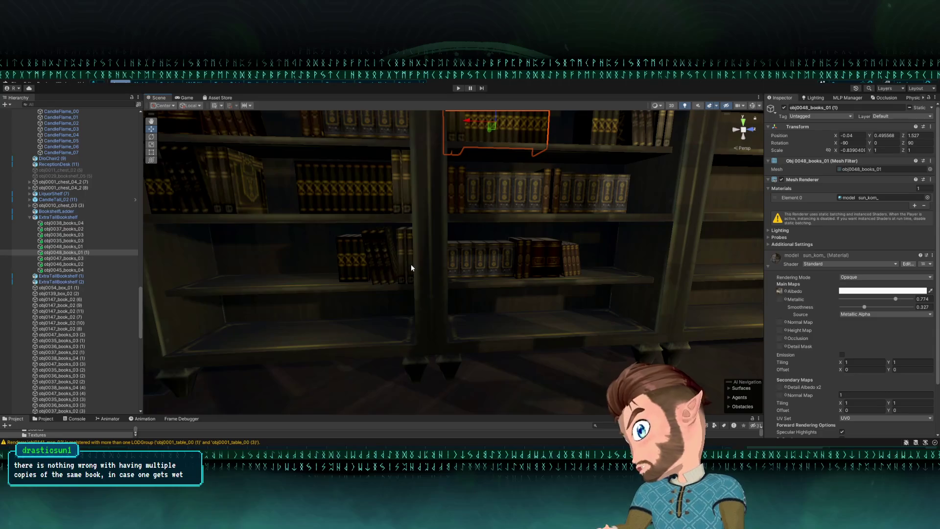
left_click(518, 259)
mouse_move(518, 260)
left_mouse_down()
mouse_move(506, 254)
mouse_move(506, 231)
mouse_move(519, 203)
left_mouse_up()
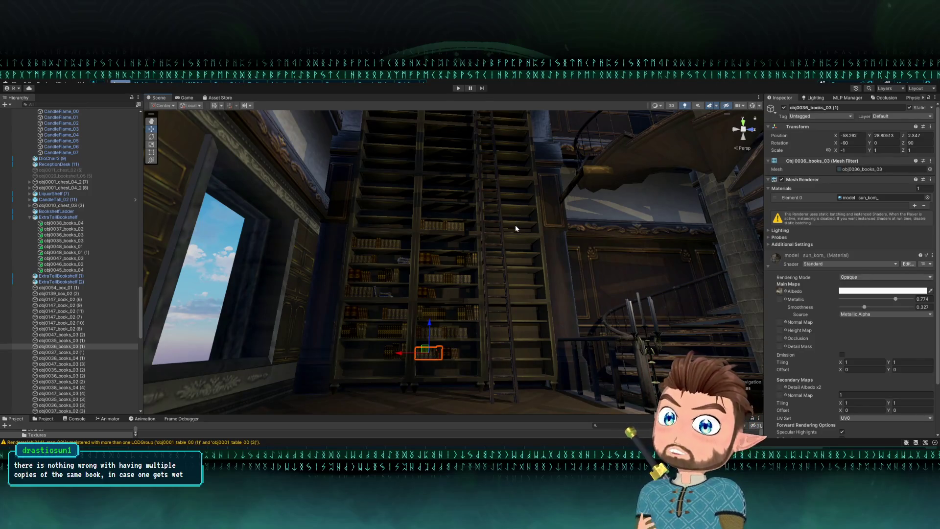
left_click_drag(515, 228, 459, 168)
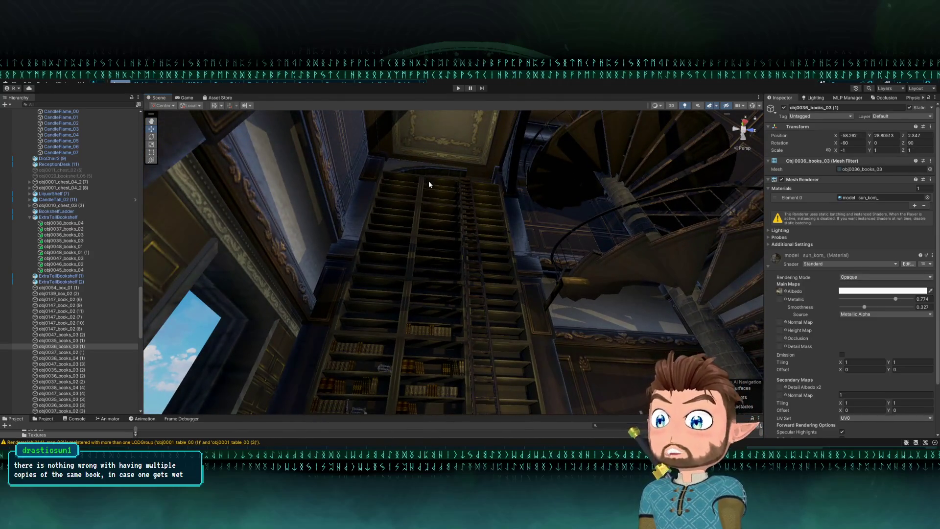
key("f")
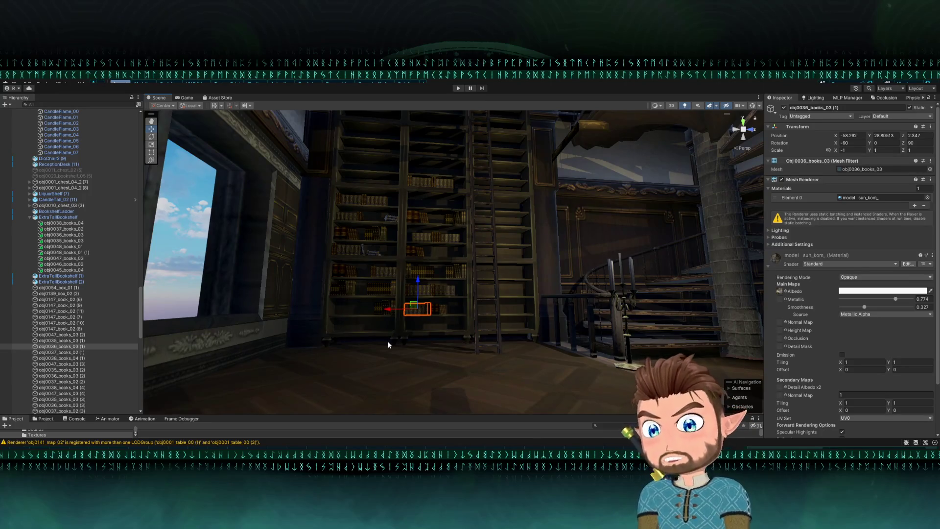
Duplicate the row and slide the copy left along the shelf to Z 0.433.
mouse_move(387, 339)
left_mouse_down()
mouse_move(374, 377)
mouse_move(366, 336)
mouse_move(368, 363)
left_mouse_up()
mouse_move(458, 241)
left_mouse_down()
mouse_move(411, 332)
mouse_move(380, 339)
left_mouse_up()
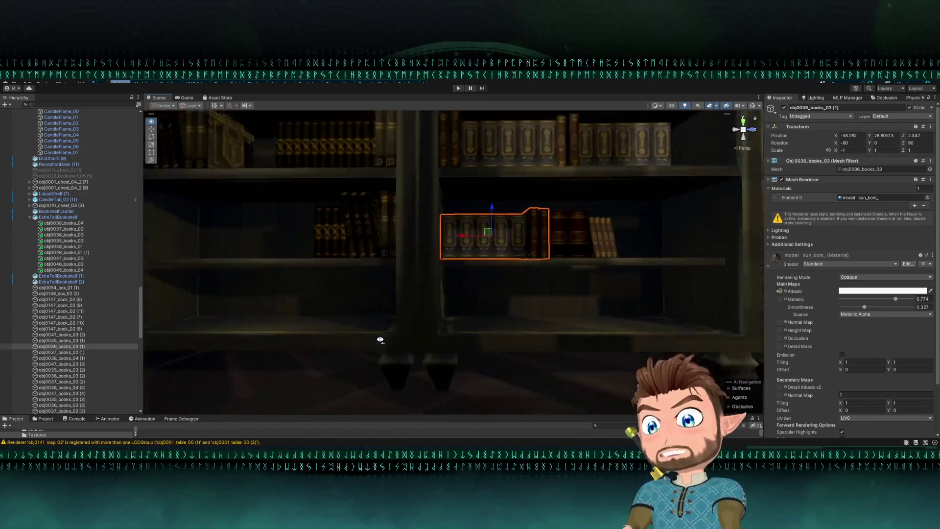
scroll(429, 306, "down", 3)
mouse_move(429, 307)
left_mouse_down()
mouse_move(460, 314)
mouse_move(306, 318)
mouse_move(391, 331)
mouse_move(395, 351)
mouse_move(404, 282)
mouse_move(433, 266)
left_mouse_up()
key("ctrl+d")
mouse_move(325, 204)
left_mouse_down()
mouse_move(349, 201)
mouse_move(430, 234)
mouse_move(375, 243)
mouse_move(375, 167)
mouse_move(439, 300)
left_mouse_up()
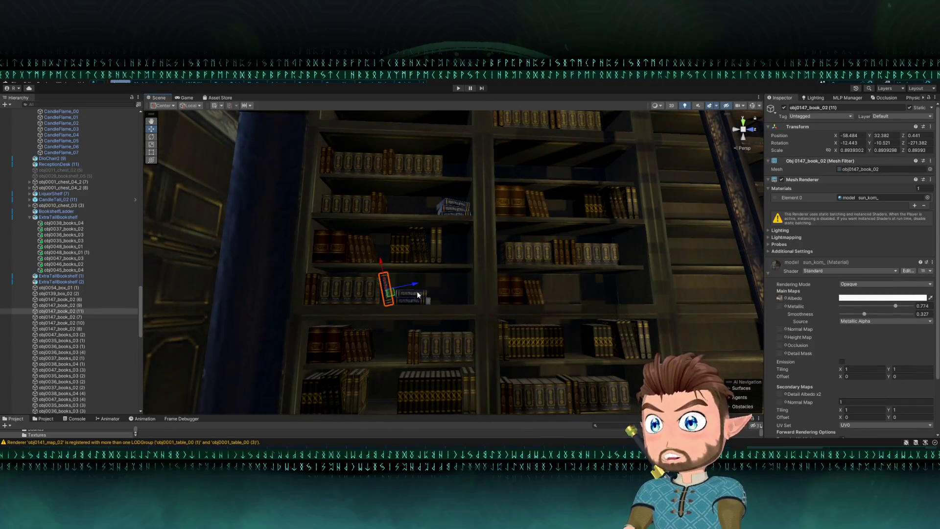
Select both lying obj0147_book_02 copies and frame them.
left_click(392, 293)
left_click(392, 298)
left_click(394, 300, "shift")
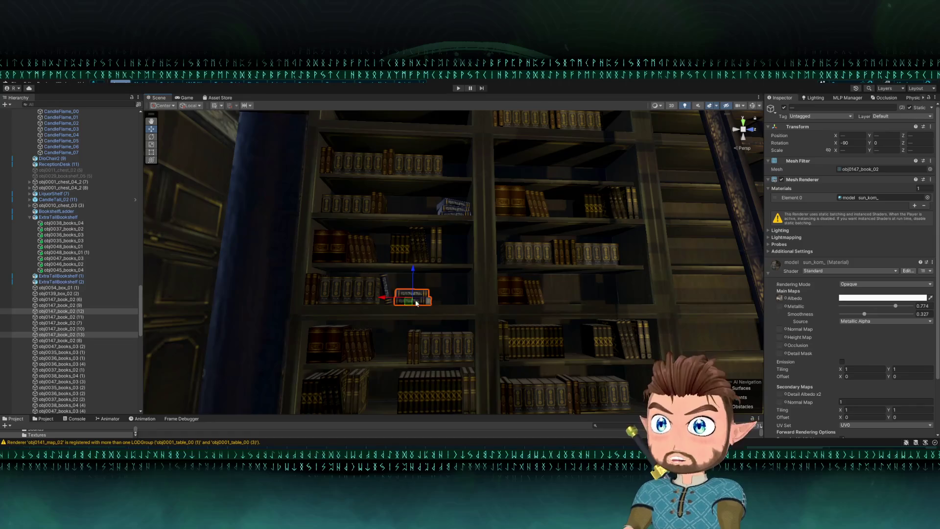
key("f")
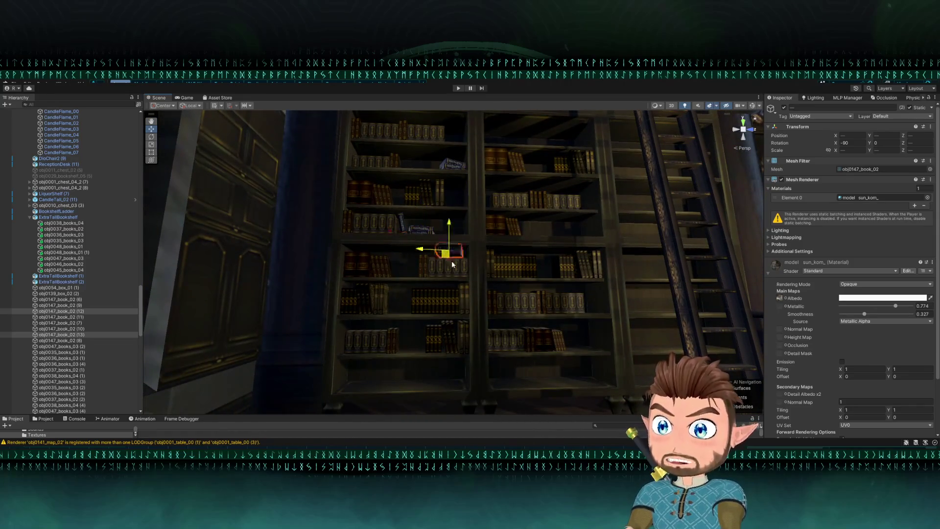
scroll(553, 363, "up", 5)
left_click_drag(554, 364, 590, 389)
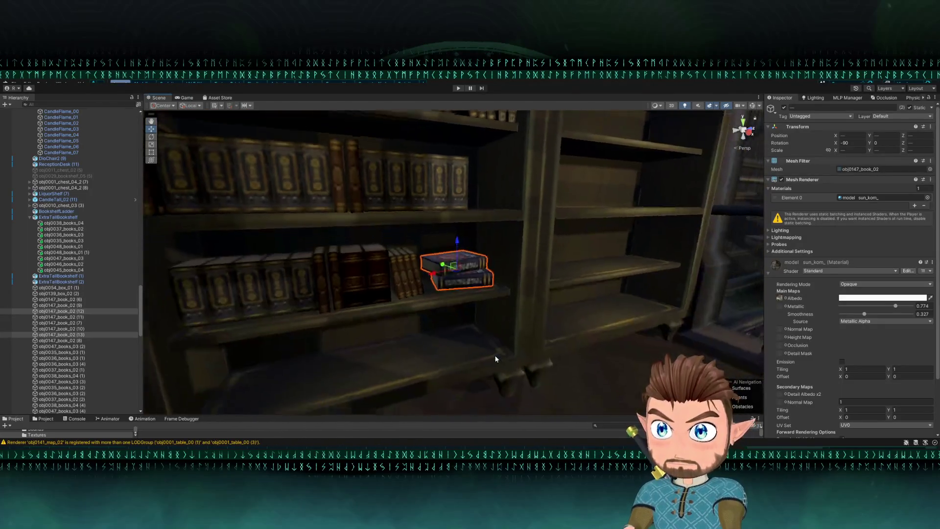
scroll(495, 359, "up", 3)
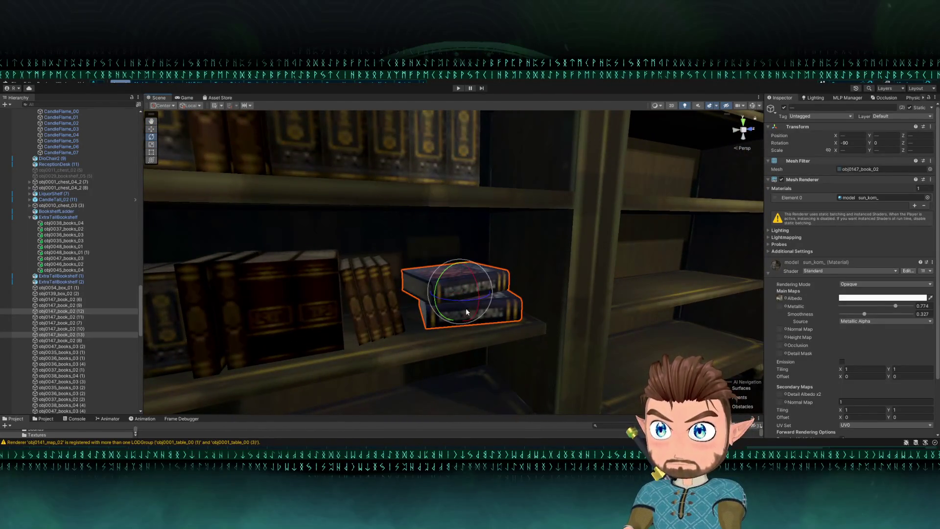
Rotate the two-book stack so it sits at an angle on the shelf.
left_click_drag(457, 301, 545, 316)
key("w")
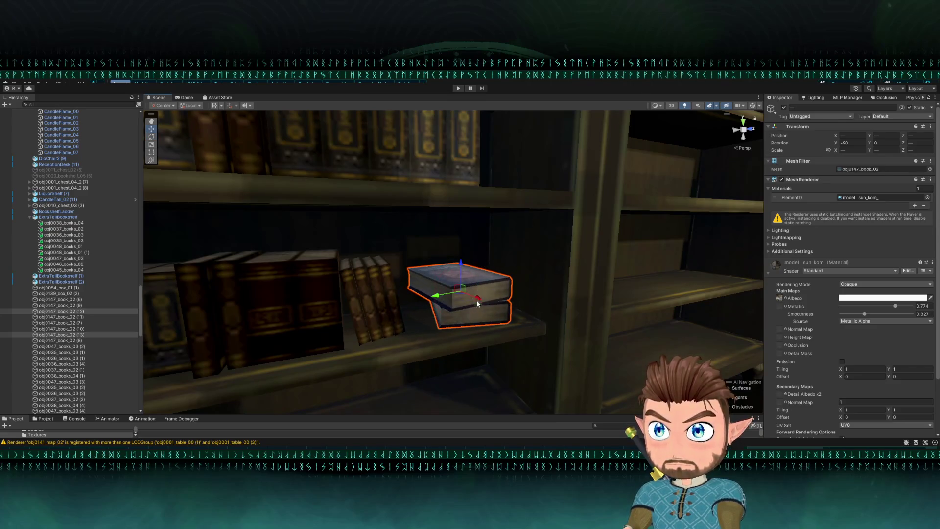
mouse_move(462, 292)
left_mouse_down()
mouse_move(457, 267)
mouse_move(372, 294)
mouse_move(338, 330)
mouse_move(435, 288)
left_mouse_up()
mouse_move(491, 243)
left_mouse_down()
mouse_move(567, 161)
mouse_move(517, 206)
mouse_move(478, 219)
left_mouse_up()
left_click(451, 172)
left_click_drag(451, 171, 405, 179)
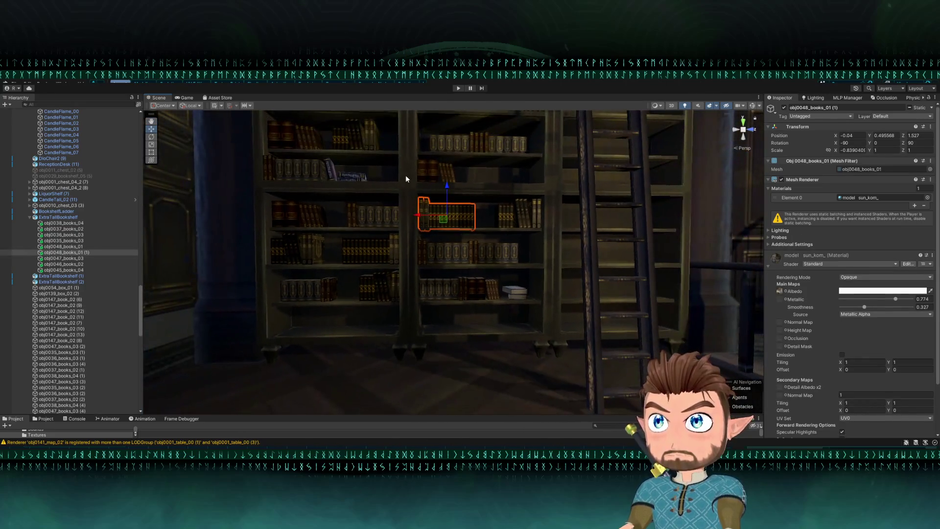
Duplicate obj0038_books_04 (5), drop the copy a shelf lower and set Scale X to -1.
left_click(290, 140)
key("ctrl+d")
mouse_move(307, 143)
left_mouse_down()
mouse_move(382, 288)
mouse_move(370, 314)
mouse_move(419, 263)
left_mouse_up()
key("f")
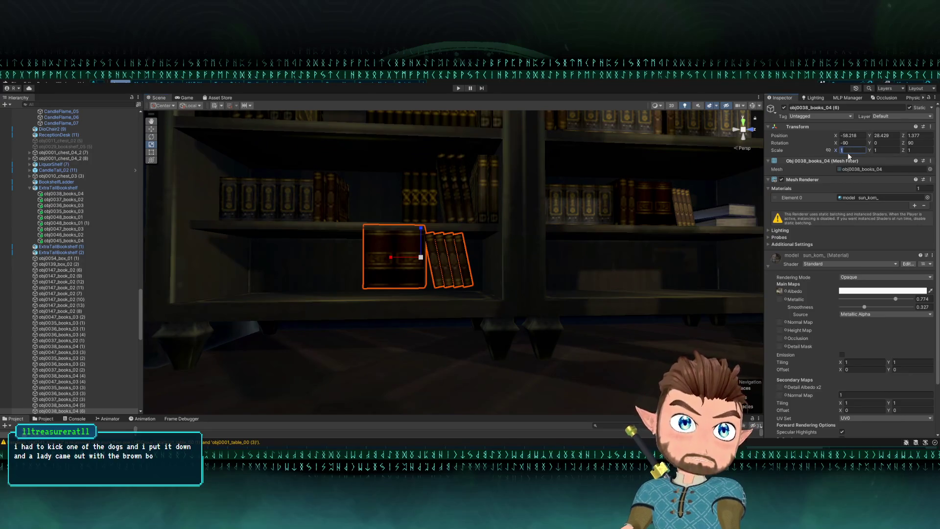
type("1")
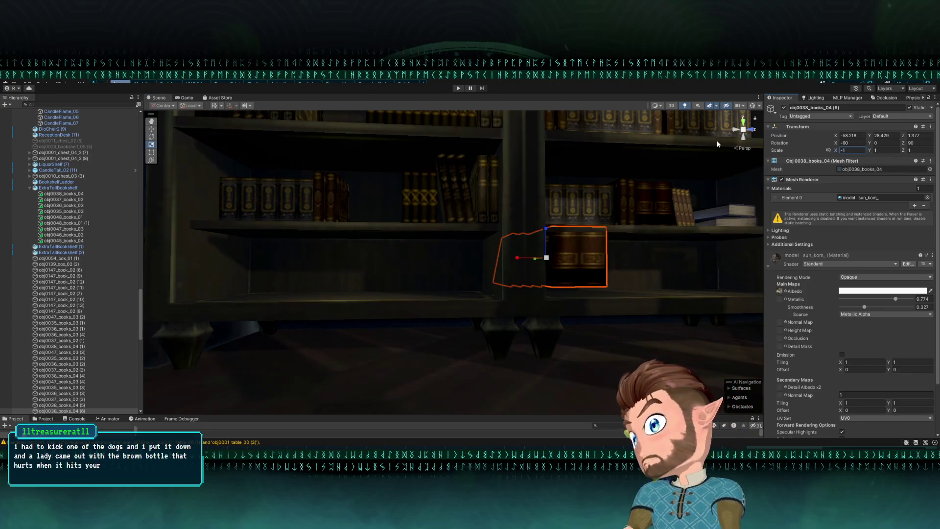
Vertex-snap the mirrored copy left along the shelf to X -58.257, Z 2.71.
left_click_drag(717, 143, 707, 157)
left_click(541, 233)
left_click(537, 232)
left_click(531, 232)
left_click(524, 230)
mouse_move(542, 225)
left_mouse_down()
mouse_move(416, 239)
mouse_move(524, 273)
mouse_move(598, 282)
mouse_move(431, 278)
mouse_move(427, 289)
left_mouse_up()
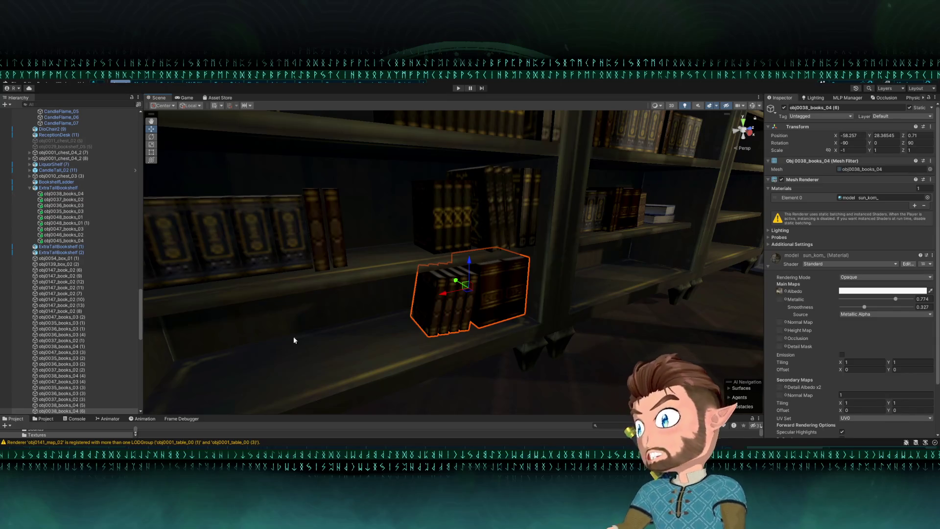
mouse_move(444, 185)
left_mouse_down()
mouse_move(403, 212)
mouse_move(315, 212)
mouse_move(360, 307)
mouse_move(419, 270)
mouse_move(349, 248)
left_mouse_up()
Vertex-snap the book row obj0035_books_03 (1) onto the lower shelf.
left_click(484, 238)
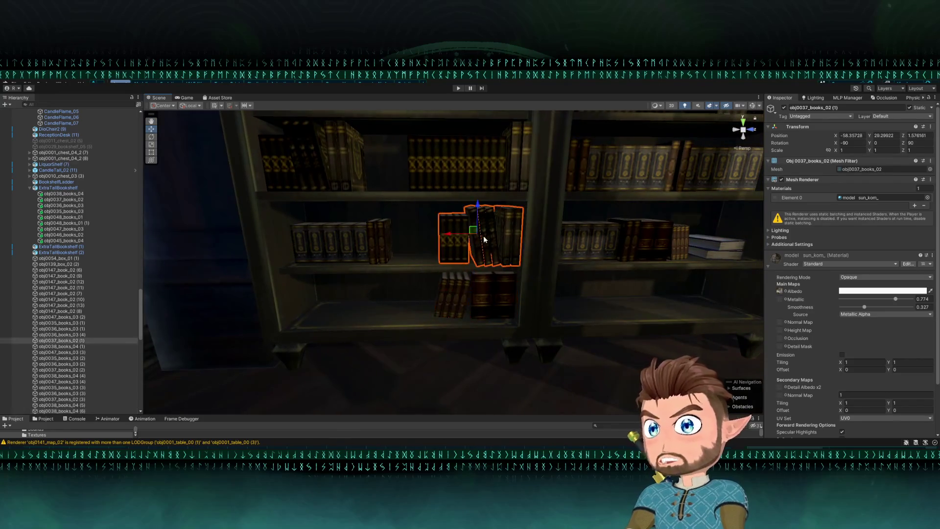
mouse_move(521, 233)
left_mouse_down()
mouse_move(489, 202)
mouse_move(443, 211)
mouse_move(240, 311)
mouse_move(253, 349)
mouse_move(386, 342)
mouse_move(313, 359)
left_mouse_up()
left_click(490, 203)
key("v")
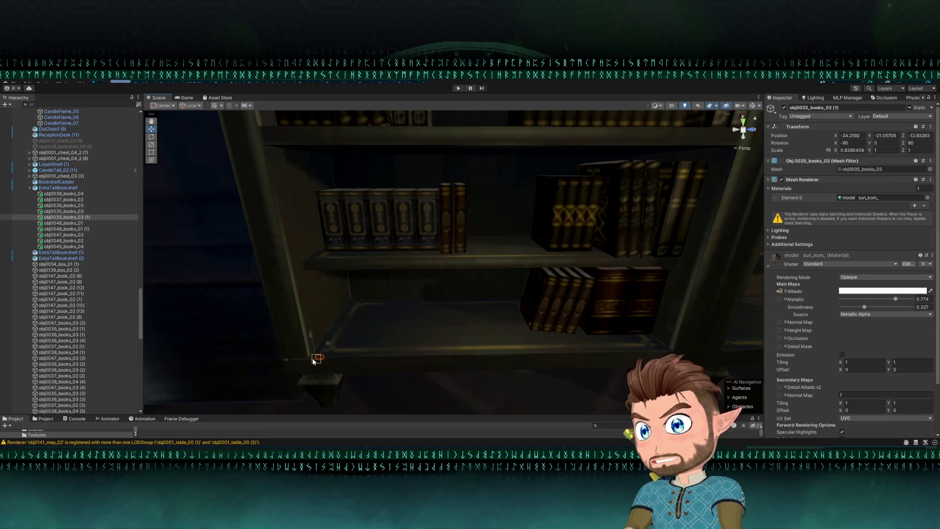
left_click_drag(382, 324, 405, 308)
left_click_drag(351, 330, 326, 331)
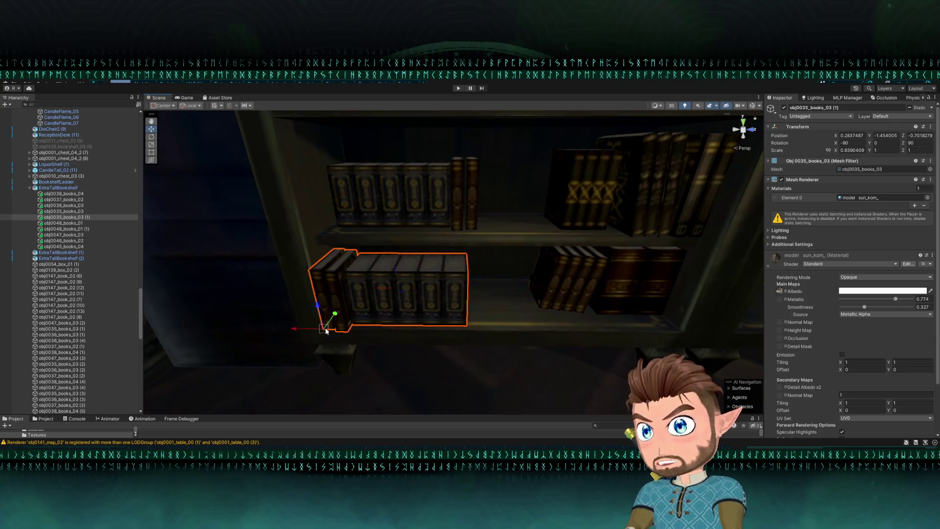
mouse_move(400, 294)
left_mouse_down()
mouse_move(421, 277)
mouse_move(360, 230)
left_mouse_up()
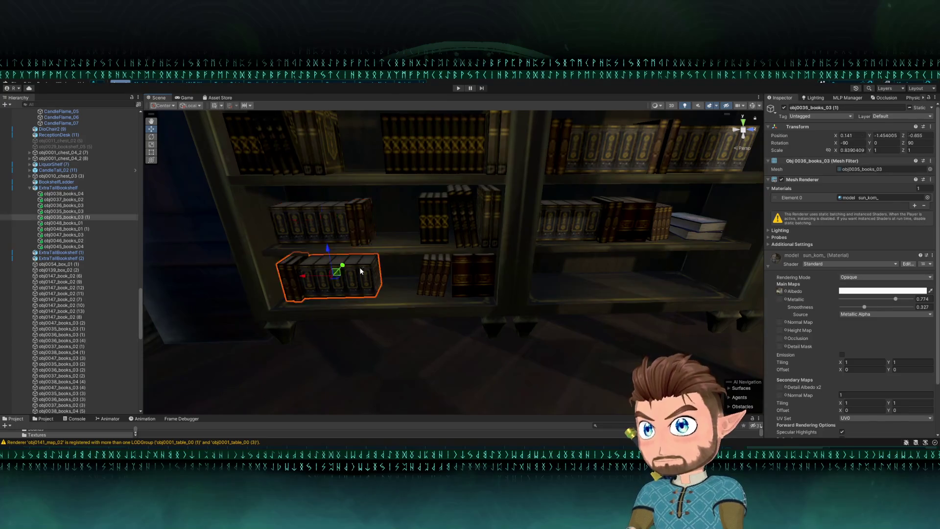
left_click_drag(306, 280, 416, 271)
Stretch the row to Scale X 1.214122 and nudge it along the shelf.
key("w")
key("r")
key("w")
scroll(412, 268, "down", 3)
Scale obj0035_books_03 (1) taller along Z and settle it onto the shelf.
left_click(413, 268)
scroll(406, 247, "up", 5)
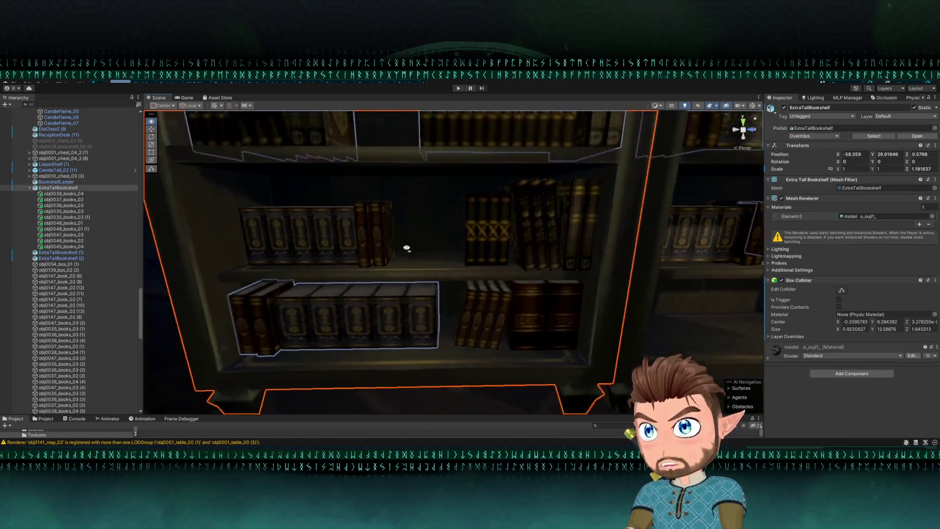
scroll(409, 246, "down", 3)
left_click(413, 242)
left_click_drag(456, 201, 454, 217)
key("r")
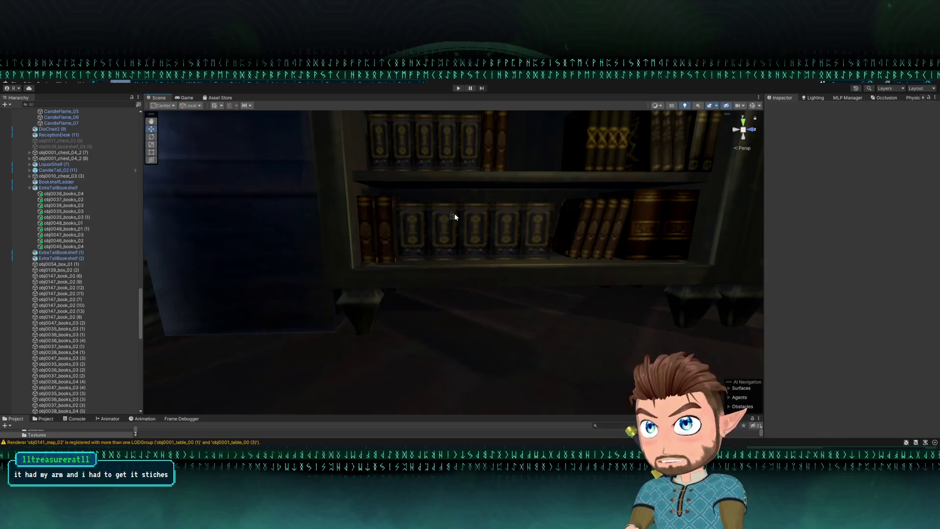
left_click(447, 223)
left_click(456, 216)
left_click(458, 219)
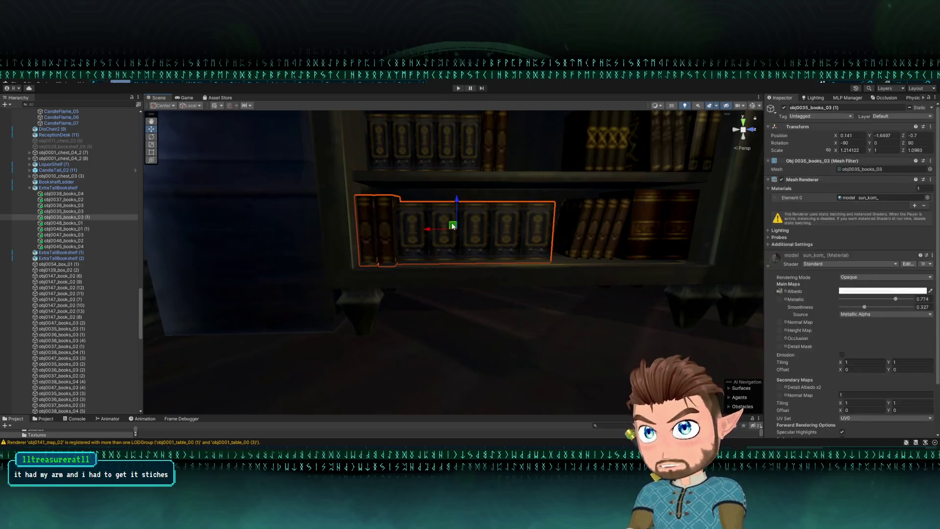
left_click_drag(458, 219, 452, 221)
Rescale the upright row obj0036_books_03 in X to full shelf width.
left_click(365, 246)
mouse_move(366, 246)
left_mouse_down()
mouse_move(434, 231)
mouse_move(392, 227)
mouse_move(416, 219)
mouse_move(442, 190)
mouse_move(420, 196)
left_mouse_up()
left_click(424, 229)
key("w")
Duplicate obj0037_books_02 (3) and raise the copy to Y 32.39, Z 2.456.
left_click(394, 199)
mouse_move(373, 166)
left_mouse_down()
mouse_move(384, 175)
mouse_move(392, 216)
mouse_move(410, 228)
mouse_move(391, 248)
mouse_move(361, 316)
mouse_move(474, 212)
mouse_move(448, 267)
left_mouse_up()
left_click(429, 185)
key("ctrl+d")
scroll(475, 213, "up", 3)
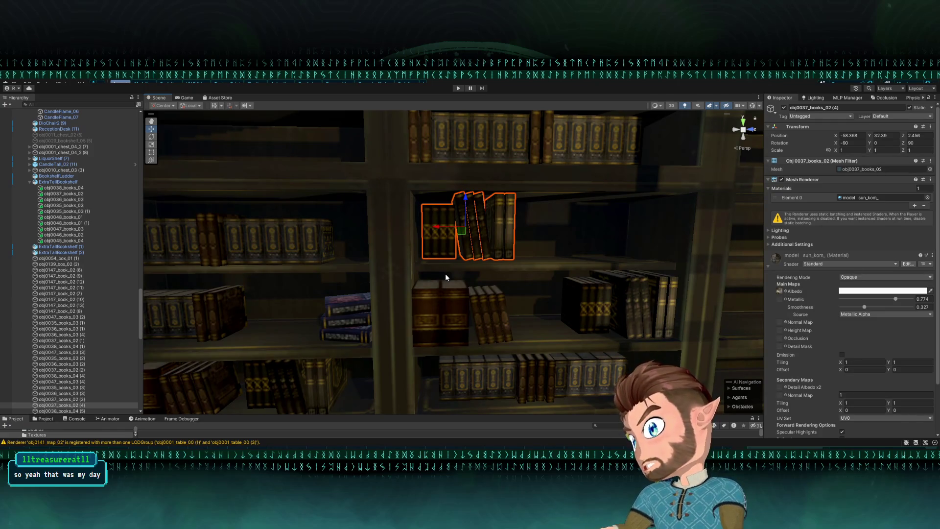
Mirror and narrow book row obj0036_books_03 (3) to Scale X -0.733, then slide it right.
mouse_move(422, 262)
left_mouse_down()
mouse_move(399, 281)
mouse_move(402, 313)
mouse_move(392, 311)
mouse_move(341, 370)
mouse_move(434, 266)
mouse_move(440, 275)
mouse_move(515, 274)
mouse_move(498, 254)
mouse_move(308, 301)
mouse_move(352, 298)
left_mouse_up()
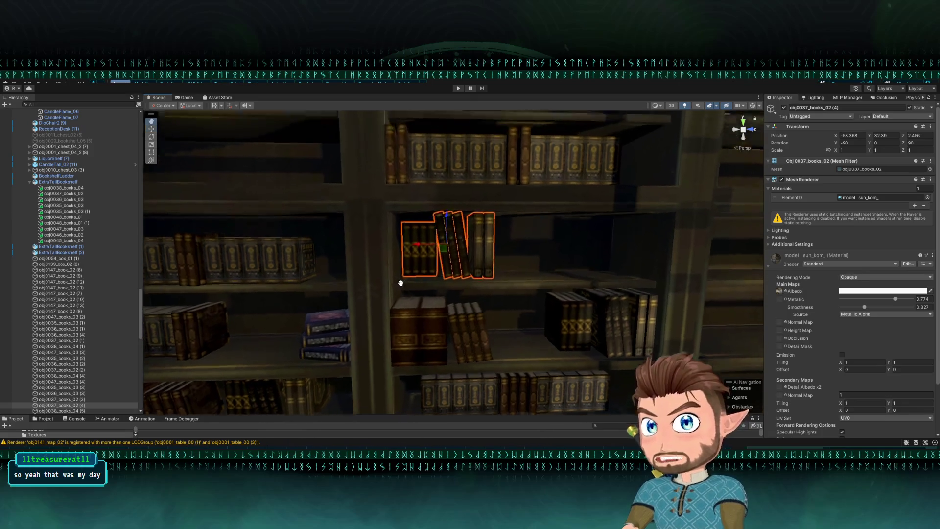
left_click(309, 300)
key("r")
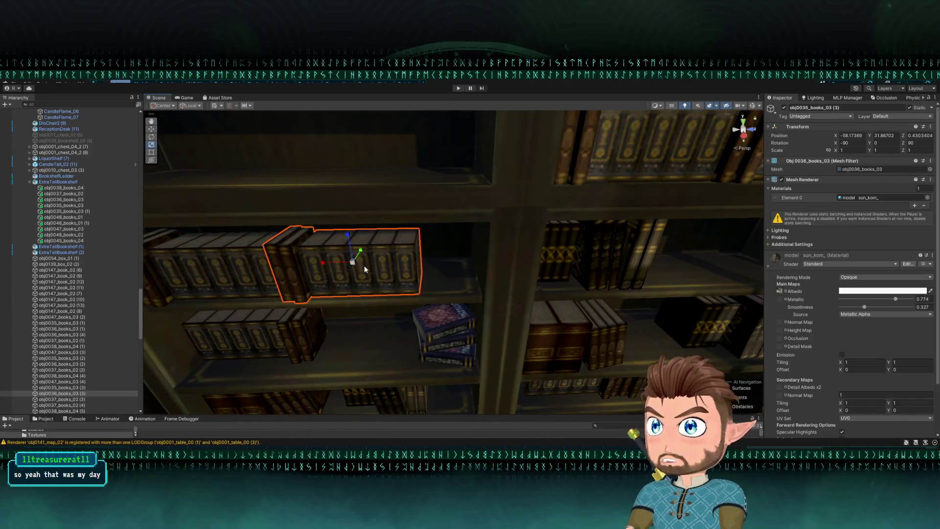
left_click_drag(323, 264, 375, 271)
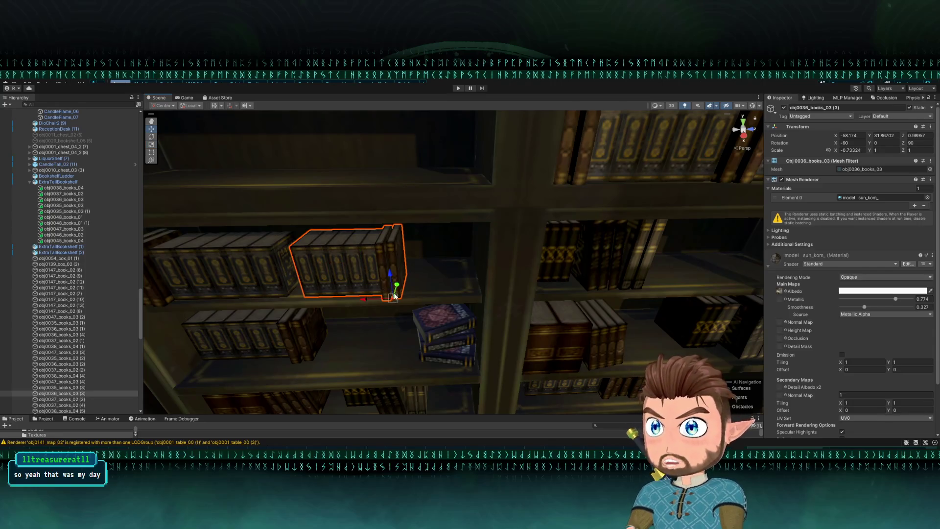
left_click_drag(400, 300, 482, 296)
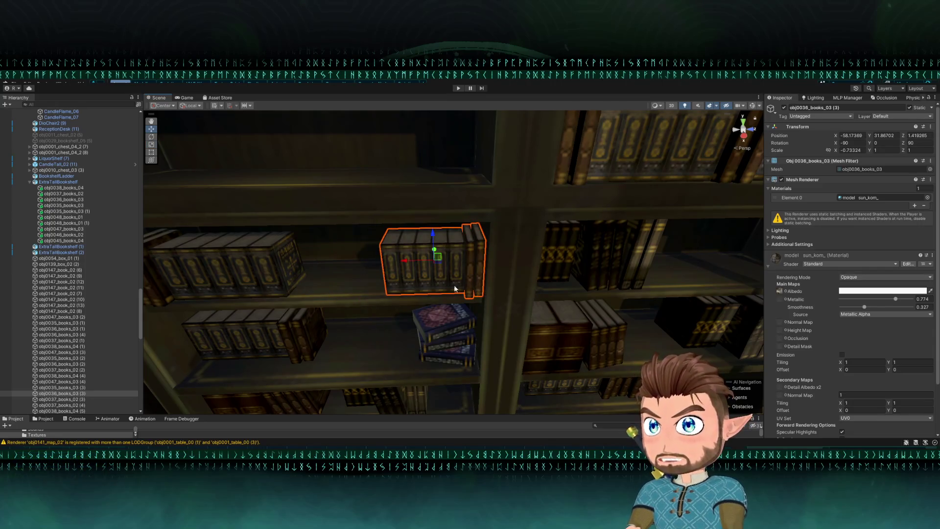
Move brown book group obj0038_books_04 (2) between the upright rows on the left middle shelf.
mouse_move(431, 269)
left_mouse_down()
mouse_move(475, 266)
mouse_move(451, 244)
mouse_move(446, 259)
mouse_move(414, 271)
mouse_move(387, 263)
mouse_move(381, 276)
mouse_move(448, 235)
mouse_move(461, 274)
mouse_move(538, 285)
mouse_move(515, 326)
mouse_move(438, 329)
mouse_move(460, 366)
left_mouse_up()
left_click(381, 271)
left_click(443, 266)
mouse_move(466, 409)
left_mouse_down()
mouse_move(345, 345)
mouse_move(314, 347)
left_mouse_up()
key("ctrl+z")
mouse_move(454, 409)
left_mouse_down()
mouse_move(285, 318)
mouse_move(273, 322)
mouse_move(327, 312)
mouse_move(314, 299)
mouse_move(269, 324)
mouse_move(323, 280)
left_mouse_up()
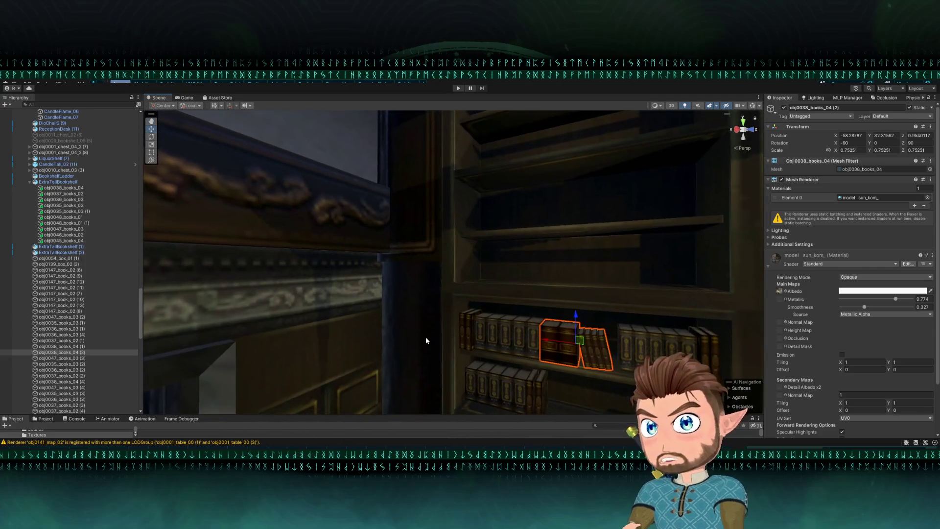
left_click(428, 337)
mouse_move(451, 339)
left_mouse_down()
mouse_move(487, 329)
mouse_move(491, 345)
left_mouse_up()
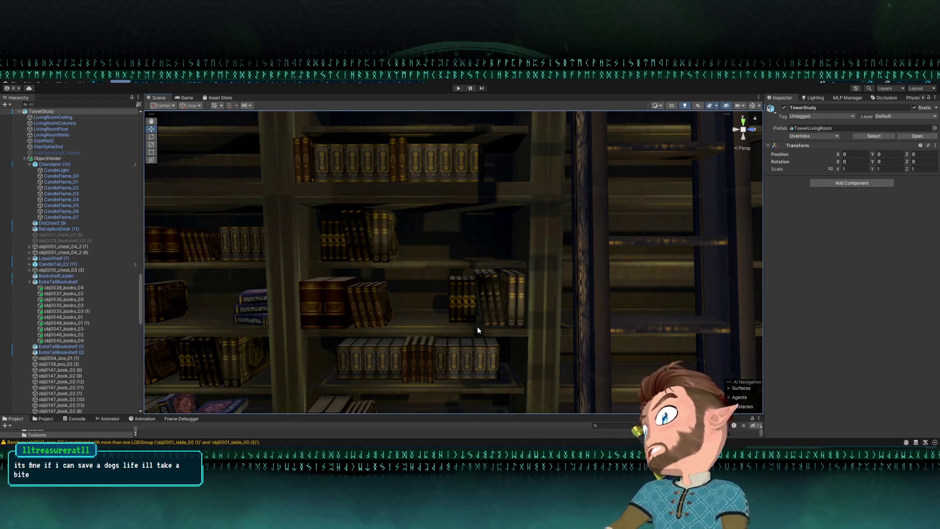
Stretch the selected book row taller from its top edge with the Rect tool.
scroll(472, 206, "down", 5)
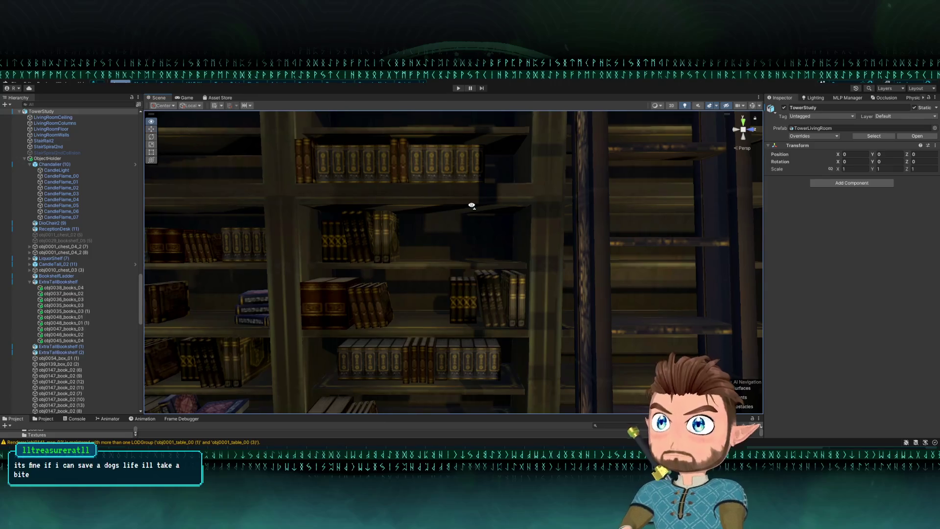
left_click(442, 275)
key("f")
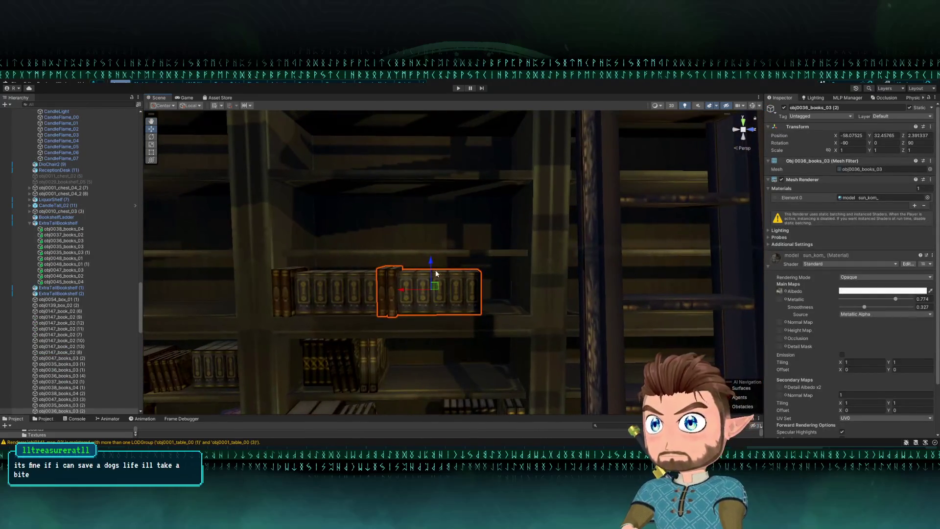
left_click(150, 153)
left_click_drag(455, 267, 455, 265)
key("w")
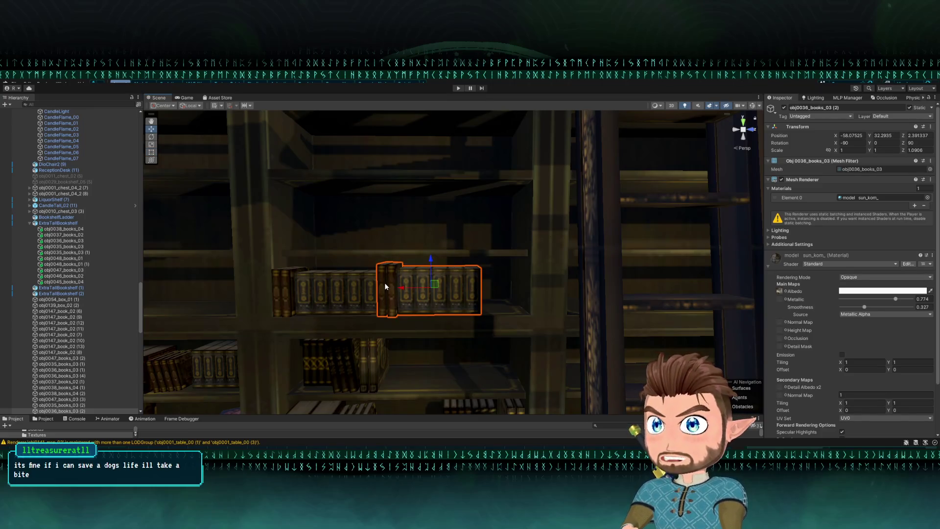
Select and frame the obj0047_books_03 (2) and (3) rows on another bookshelf.
left_click_drag(401, 285, 397, 312)
left_click(449, 245)
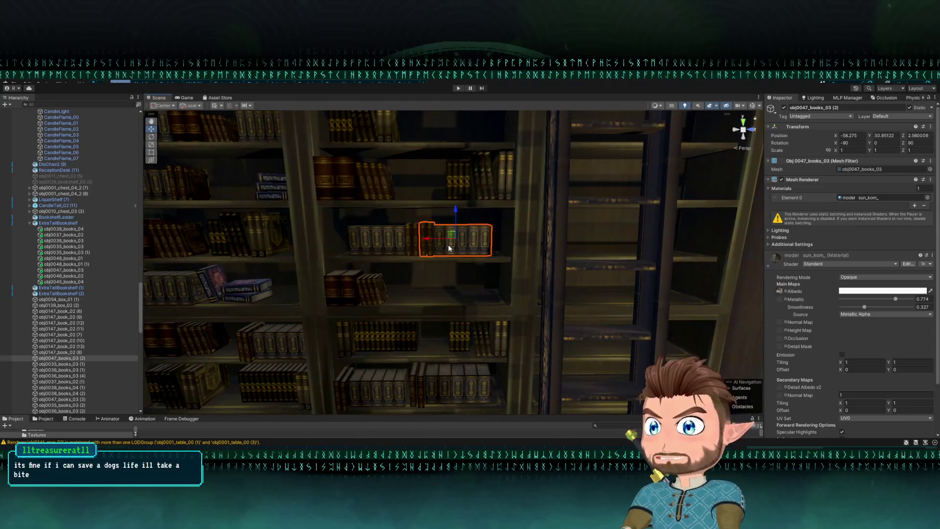
key("f")
mouse_move(421, 213)
left_mouse_down()
mouse_move(455, 225)
mouse_move(451, 230)
mouse_move(489, 215)
mouse_move(412, 228)
left_mouse_up()
left_click(413, 218)
left_click(451, 230)
key("f")
scroll(461, 220, "down", 5)
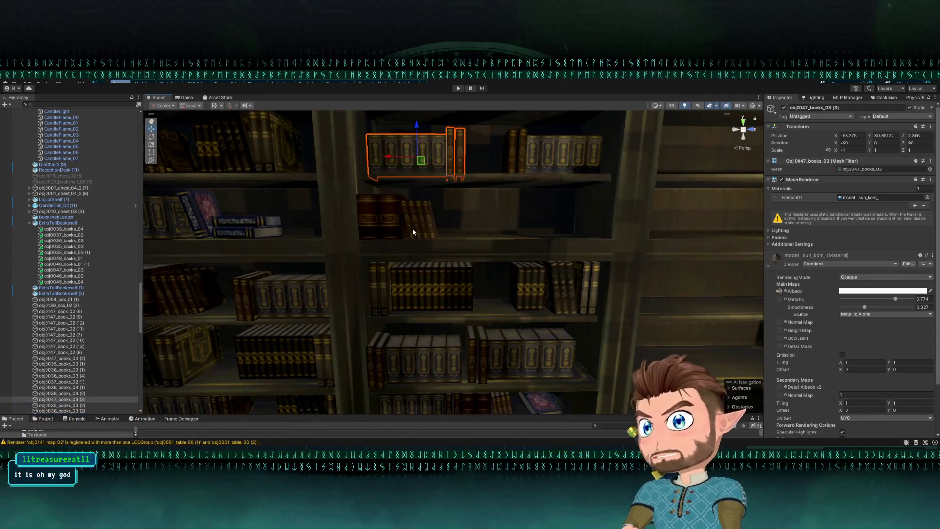
left_click(412, 228)
left_click(418, 287)
Push the lower-shelf obj0037_books_02 (3) stack deeper onto the shelf and duplicate it.
left_click_drag(413, 284, 416, 255)
left_click(394, 208, "shift")
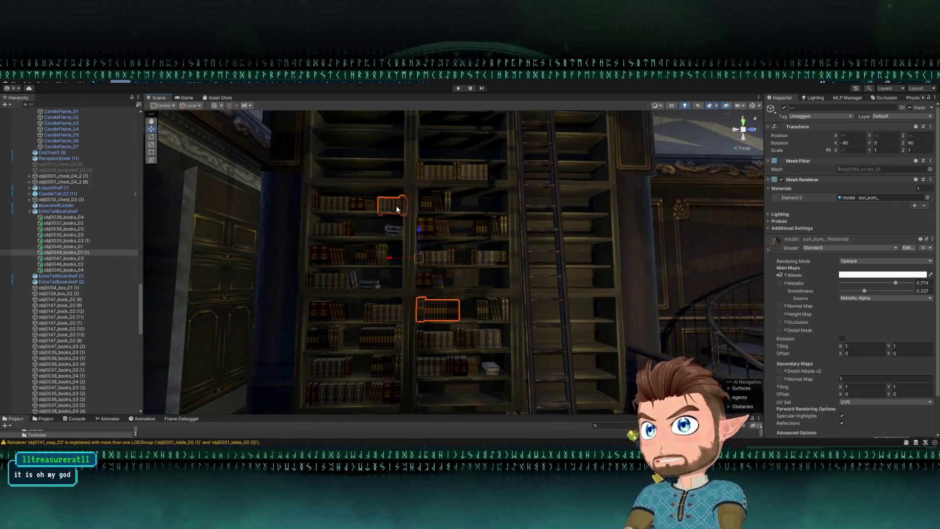
left_click(395, 208)
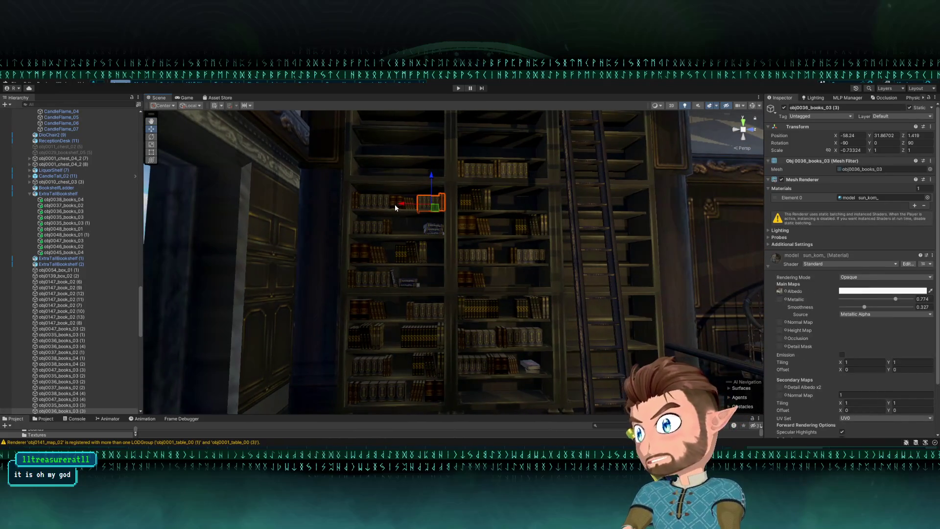
left_click(389, 203)
left_click(398, 250)
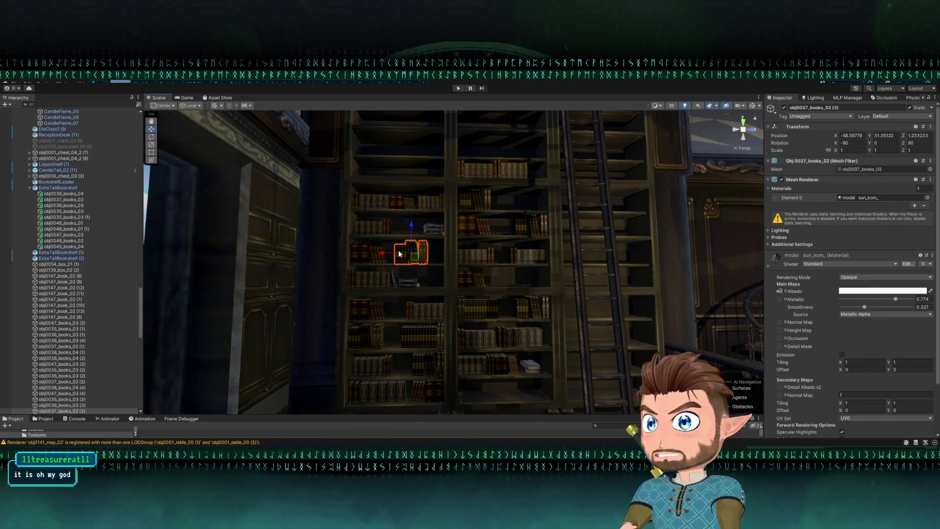
scroll(401, 250, "up", 5)
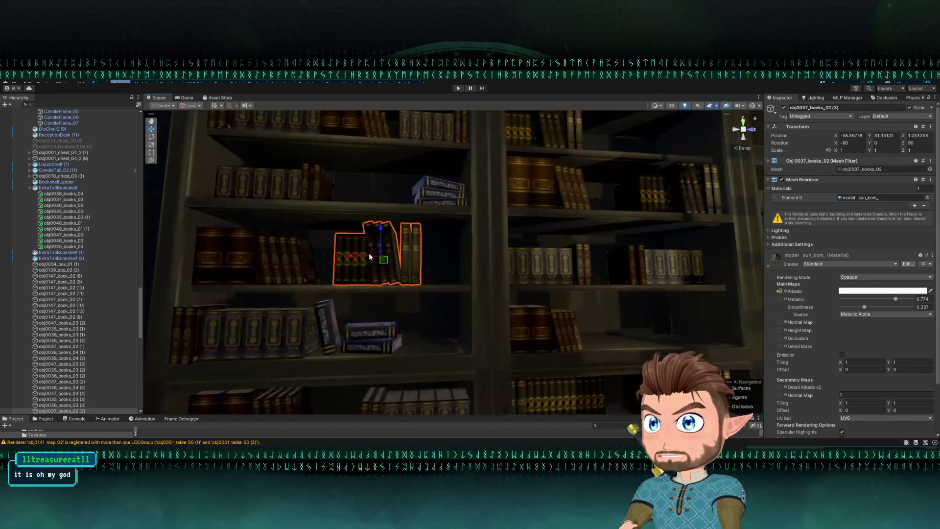
mouse_move(379, 258)
left_mouse_down()
mouse_move(471, 288)
mouse_move(435, 283)
left_mouse_up()
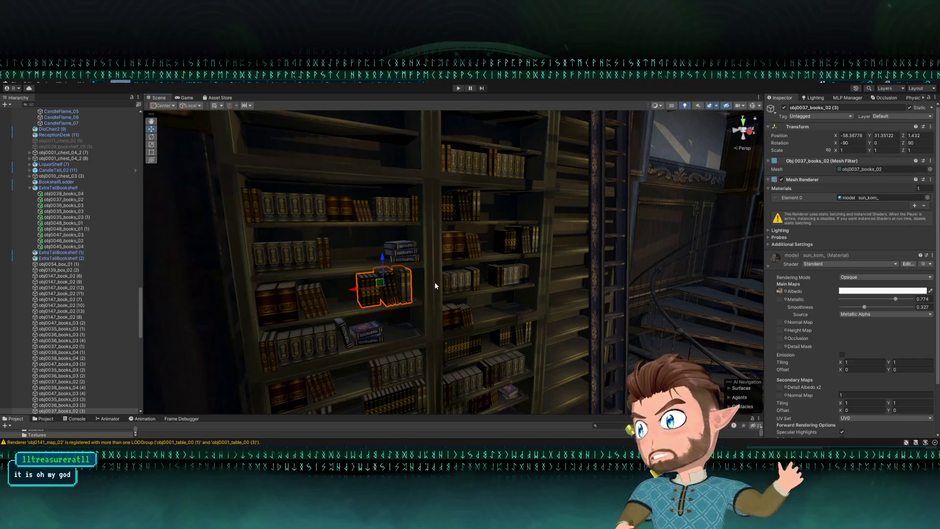
mouse_move(516, 246)
left_mouse_down()
mouse_move(479, 275)
mouse_move(432, 281)
mouse_move(427, 254)
mouse_move(437, 286)
mouse_move(461, 187)
left_mouse_up()
key("ctrl+d")
Slide the copied book stack along the upper shelf.
key("f")
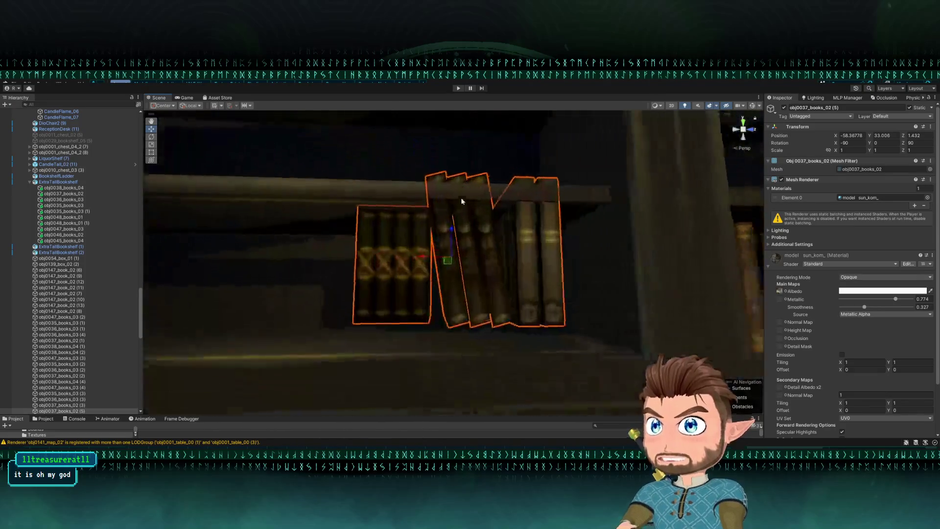
scroll(572, 310, "down", 4)
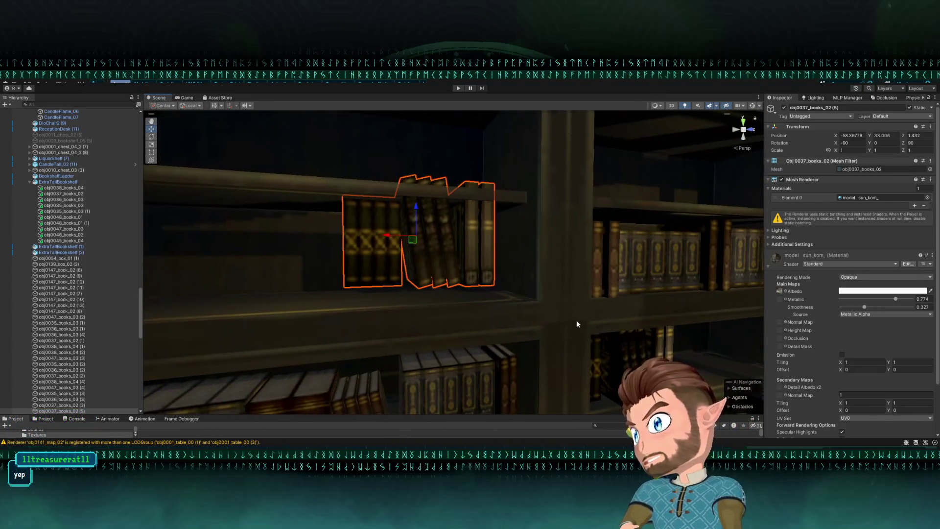
left_click(550, 312)
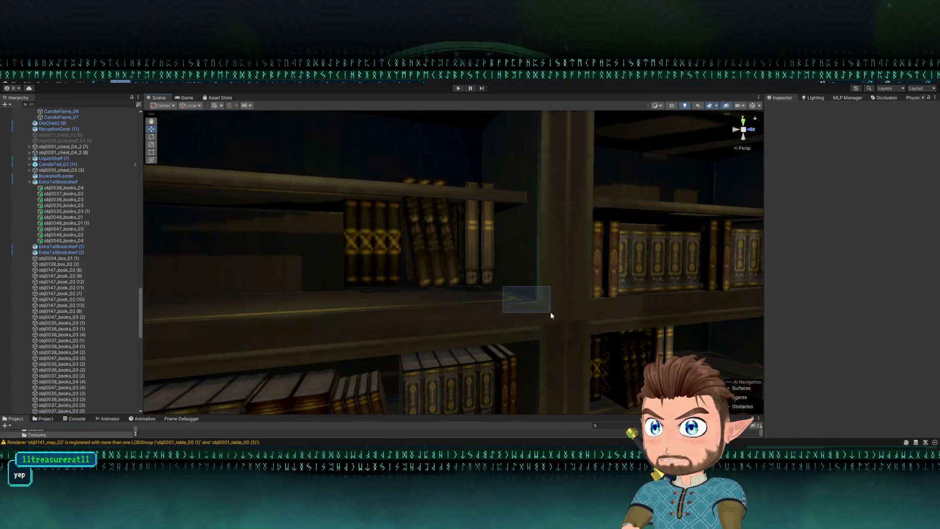
left_click(489, 275)
left_click_drag(490, 280, 541, 300)
key("f")
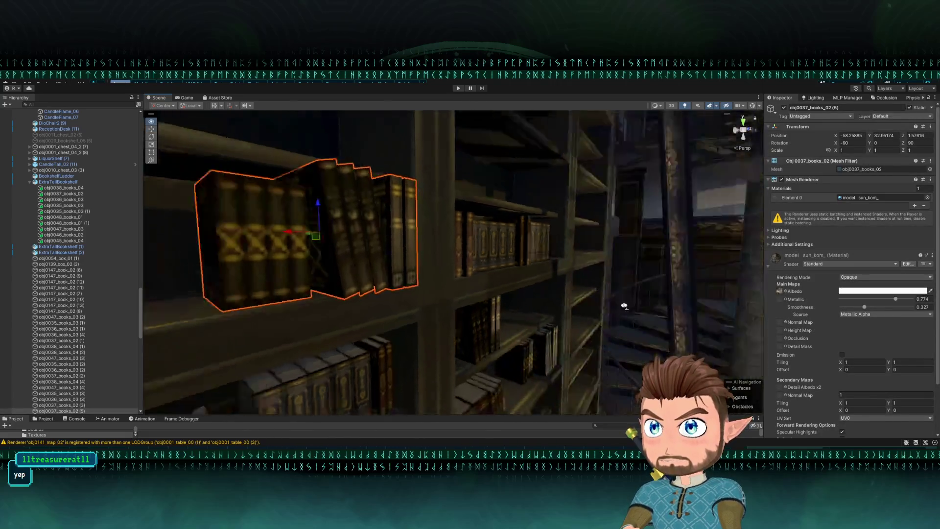
mouse_move(460, 248)
left_mouse_down()
mouse_move(440, 252)
mouse_move(435, 266)
mouse_move(427, 377)
left_mouse_up()
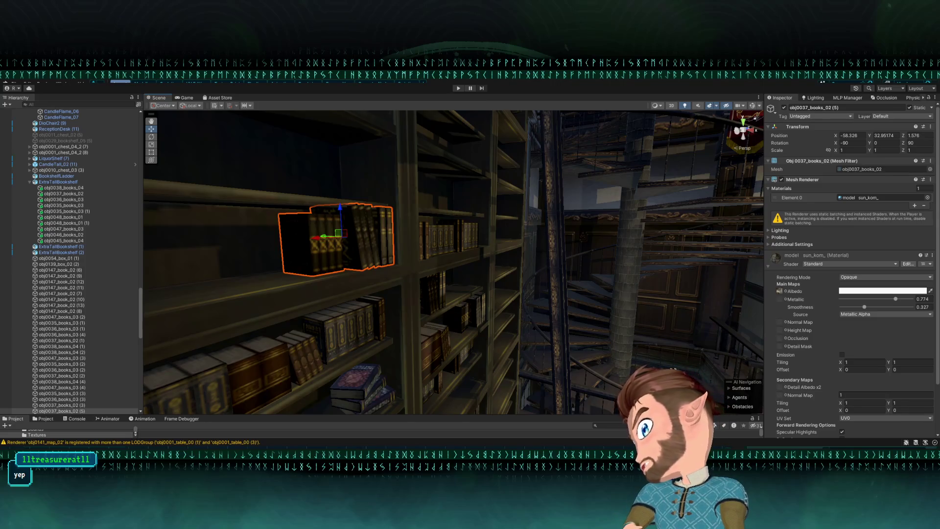
Shrink the copied books to 0.8409 scale and nudge them right into place.
left_click_drag(265, 220, 285, 217)
scroll(380, 216, "down", 5)
left_click_drag(401, 237, 445, 237)
left_click_drag(524, 268, 562, 291)
mouse_move(439, 239)
left_mouse_down()
mouse_move(474, 273)
mouse_move(443, 335)
mouse_move(392, 338)
mouse_move(355, 319)
mouse_move(346, 275)
mouse_move(325, 296)
mouse_move(346, 279)
mouse_move(392, 201)
mouse_move(458, 263)
left_mouse_up()
Duplicate three loose books from the left shelf onto the right-hand shelf.
left_click(332, 275)
left_click(324, 284, "shift")
left_click(267, 264, "shift")
key("ctrl+d")
mouse_move(289, 263)
left_mouse_down()
mouse_move(543, 269)
mouse_move(573, 284)
mouse_move(782, 281)
mouse_move(674, 296)
left_mouse_up()
Rotate two of the copied books so they lie flat on the shelf.
key("e")
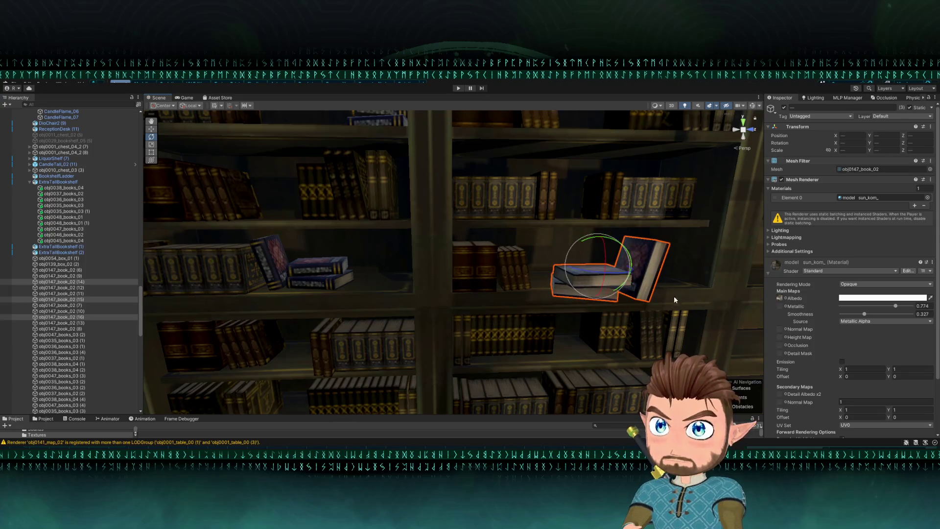
left_click(560, 287)
left_click(601, 278, "shift")
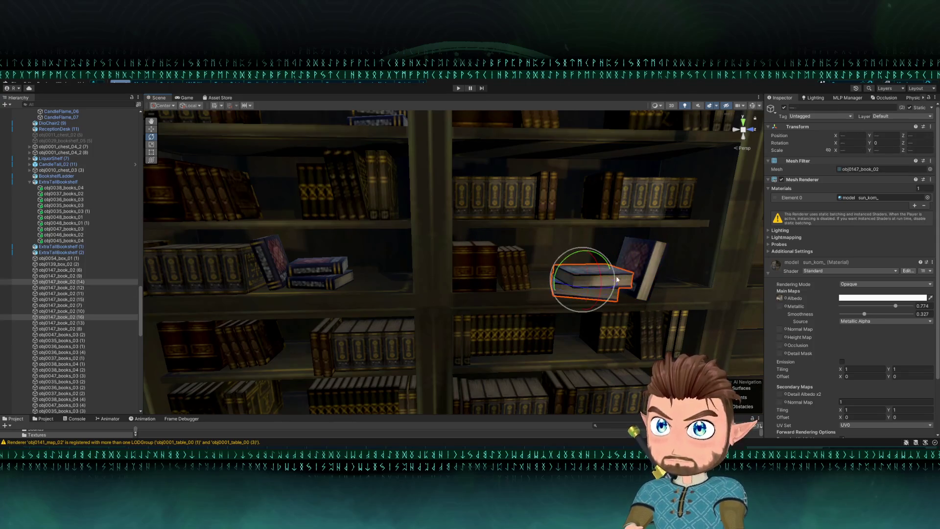
mouse_move(579, 286)
left_mouse_down()
mouse_move(668, 292)
mouse_move(582, 280)
mouse_move(606, 299)
mouse_move(528, 319)
mouse_move(520, 291)
left_mouse_up()
left_click(575, 277)
key("w")
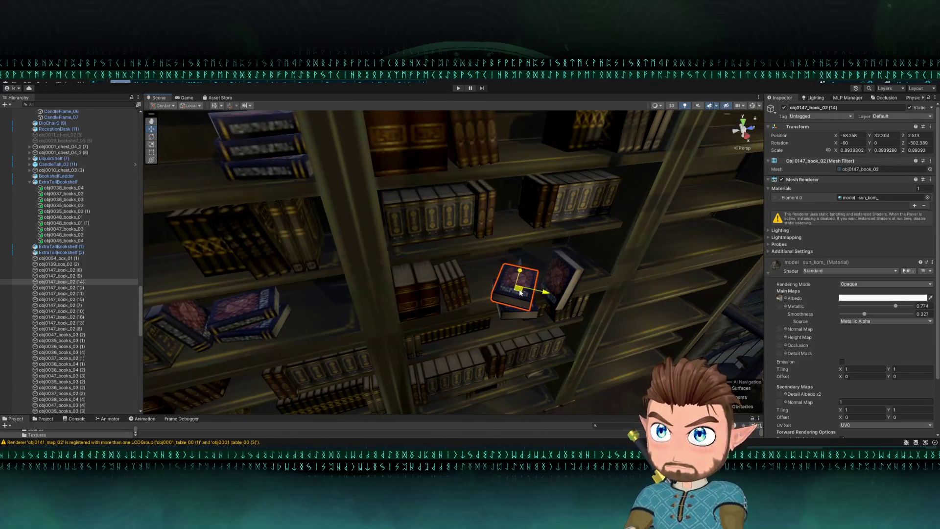
left_click(517, 306, "shift")
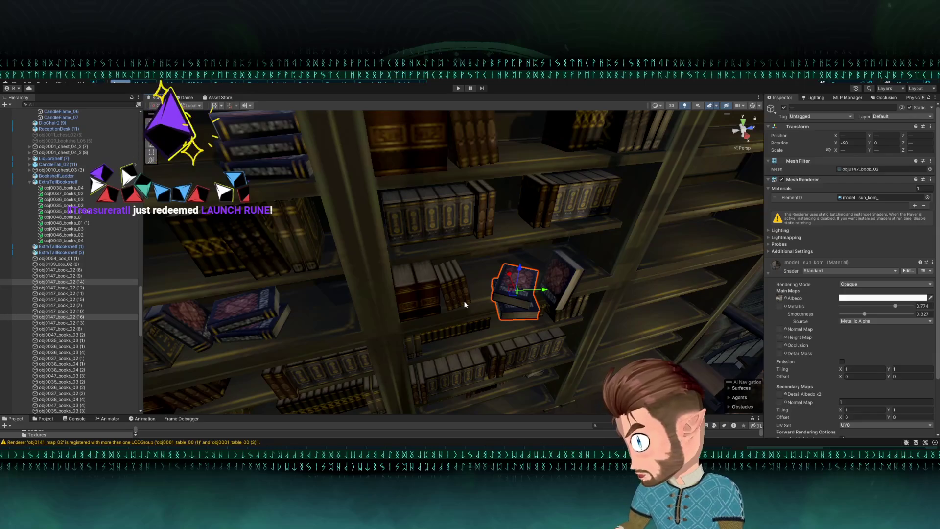
left_click_drag(458, 275, 512, 363)
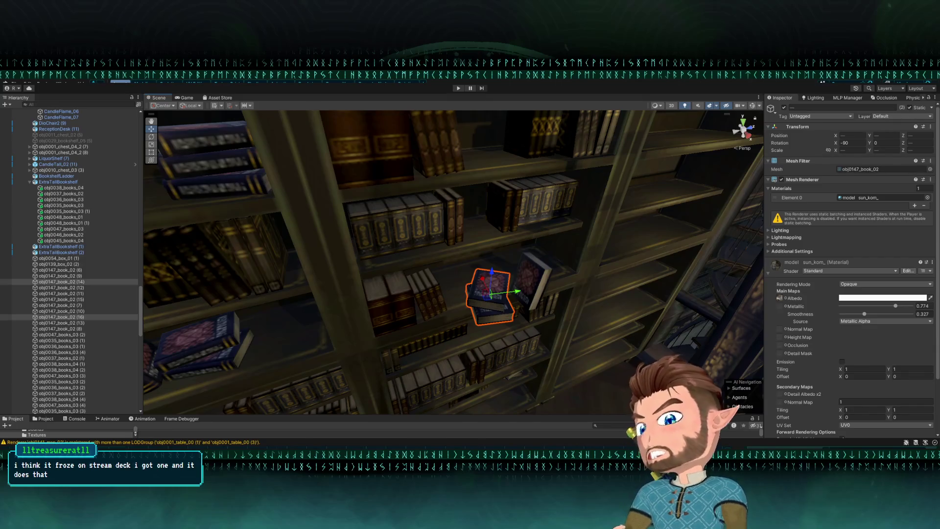
Frame book obj0147_book_02 (15) and lift it onto the small flat pile.
key("f")
mouse_move(521, 314)
left_mouse_down()
mouse_move(508, 285)
mouse_move(536, 313)
mouse_move(525, 315)
left_mouse_up()
Move the leaning book obj0147_book_02 (15) up and forward beside the pile.
key("e")
left_click(611, 324)
key("w")
scroll(611, 319, "down", 5)
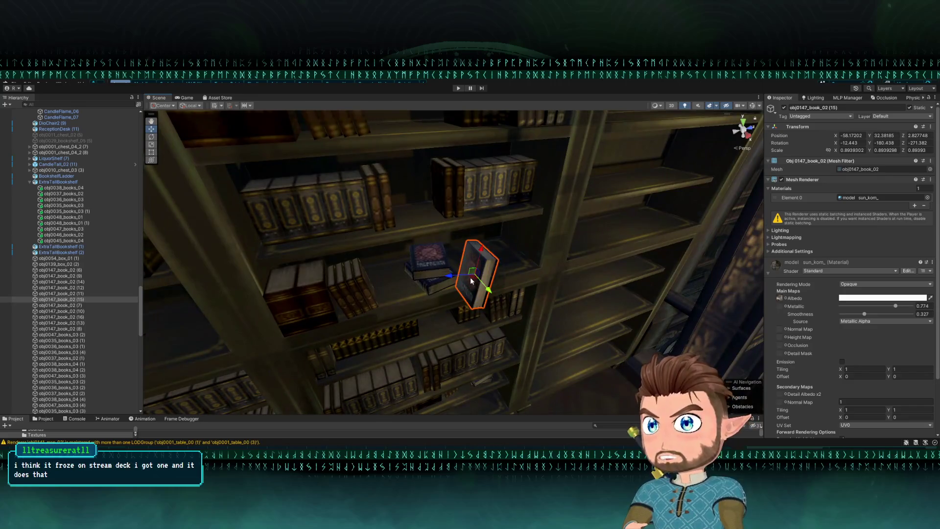
left_click_drag(472, 281, 505, 257)
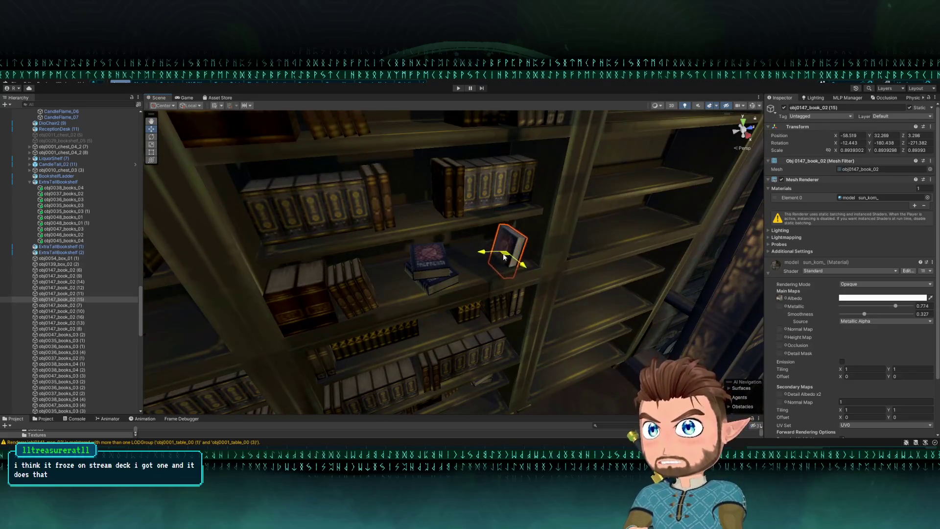
key("f")
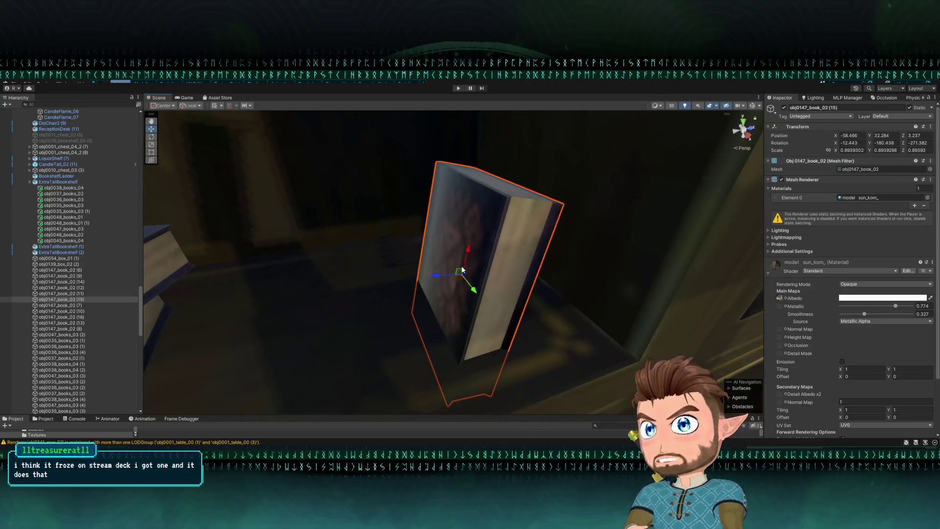
mouse_move(460, 272)
left_mouse_down()
mouse_move(441, 201)
mouse_move(470, 162)
mouse_move(490, 198)
mouse_move(433, 179)
mouse_move(471, 166)
left_mouse_up()
Duplicate the two flat books and lower the copies on top of the pile.
left_click(440, 247)
left_click(418, 287, "shift")
key("ctrl+d")
left_click_drag(436, 234, 433, 208)
scroll(441, 211, "down", 5)
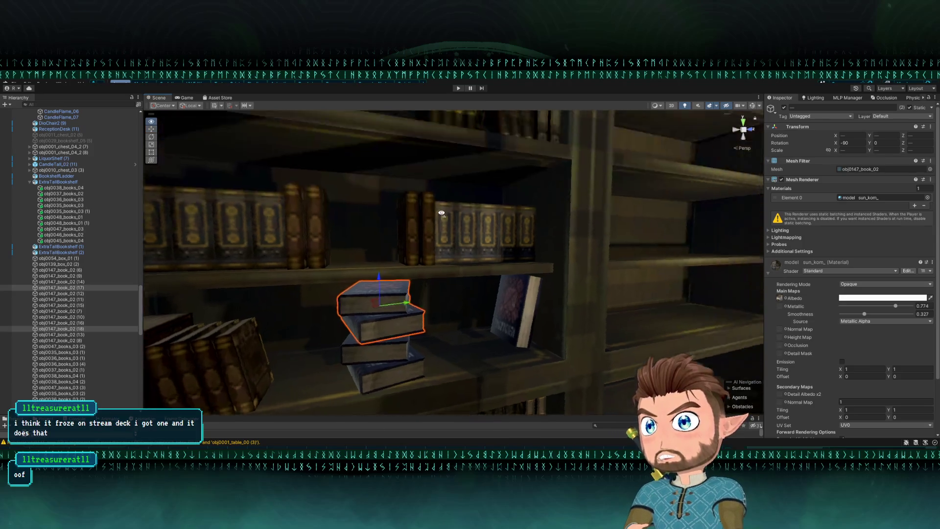
mouse_move(446, 220)
left_mouse_down()
mouse_move(470, 256)
mouse_move(441, 274)
mouse_move(471, 302)
left_mouse_up()
scroll(426, 253, "down", 2)
mouse_move(474, 222)
left_mouse_down()
mouse_move(479, 308)
mouse_move(442, 304)
mouse_move(443, 294)
left_mouse_up()
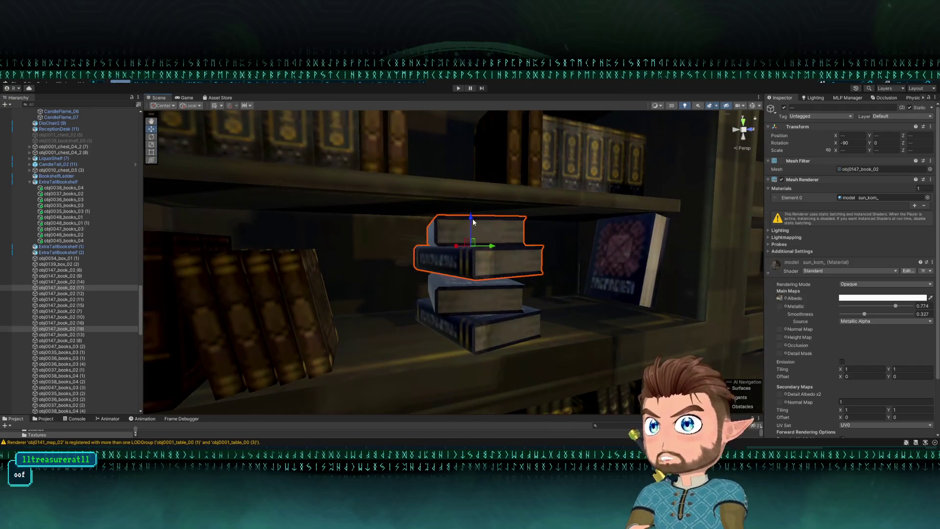
Rotate book obj0147_book_02 (17) to line up with the pile and nudge it into place.
key("e")
key("w")
left_click(551, 310)
left_click(465, 280)
key("e")
mouse_move(456, 262)
left_mouse_down()
mouse_move(498, 277)
mouse_move(487, 287)
left_mouse_up()
key("w")
left_click_drag(451, 258, 434, 307)
Square up the stacked books and slide the four-book pile right along the shelf.
left_click(443, 311, "shift")
left_click(442, 321, "shift")
key("e")
mouse_move(439, 298)
left_mouse_down()
mouse_move(447, 289)
mouse_move(428, 346)
left_mouse_up()
key("w")
left_click(442, 344, "shift")
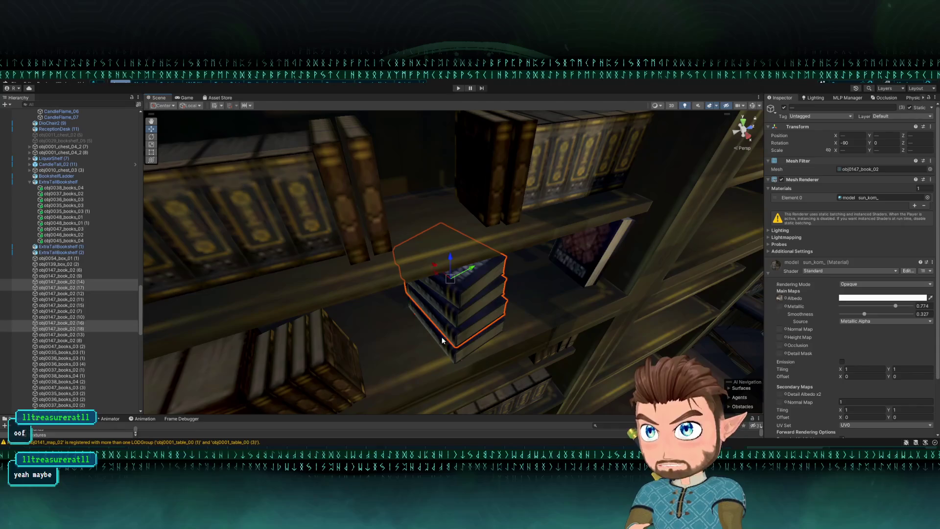
mouse_move(450, 278)
left_mouse_down()
mouse_move(537, 255)
mouse_move(546, 192)
mouse_move(499, 174)
mouse_move(472, 269)
mouse_move(519, 207)
mouse_move(510, 216)
mouse_move(518, 229)
mouse_move(463, 289)
mouse_move(458, 338)
left_mouse_up()
left_click(509, 289)
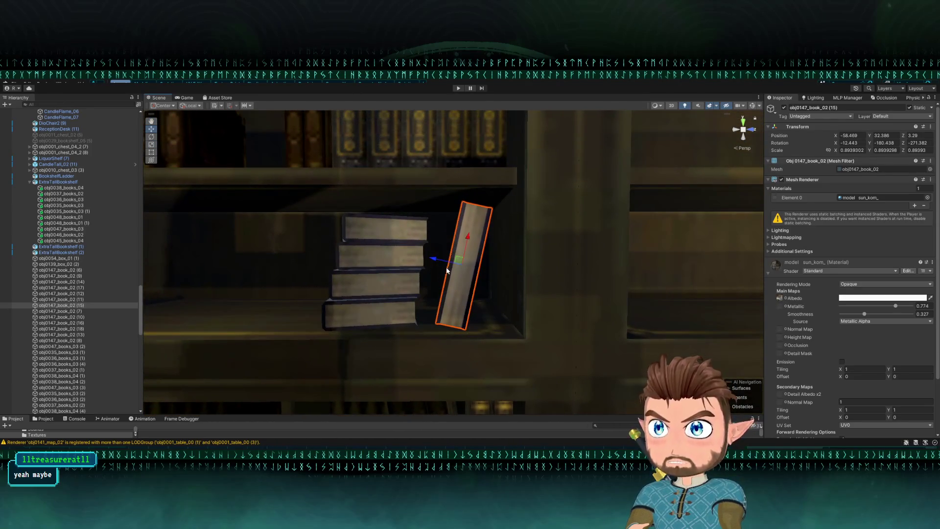
left_click(469, 249)
Nudge the leaning book right and shift the top pile book slightly left.
left_click(462, 258)
mouse_move(463, 258)
left_mouse_down()
mouse_move(479, 256)
mouse_move(470, 257)
left_mouse_up()
left_click(407, 229)
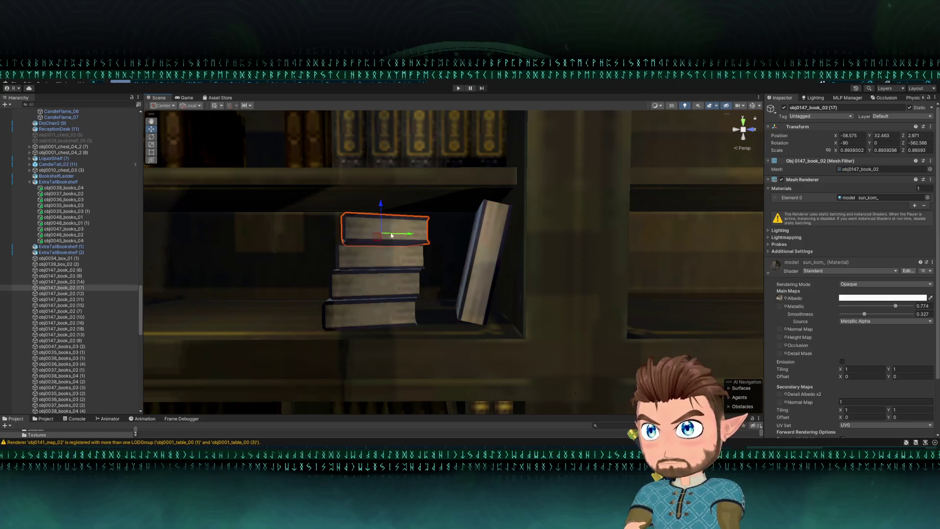
left_click_drag(392, 236, 392, 239)
Turn the four-book pile at an angle so its spines show.
left_click(396, 254, "shift")
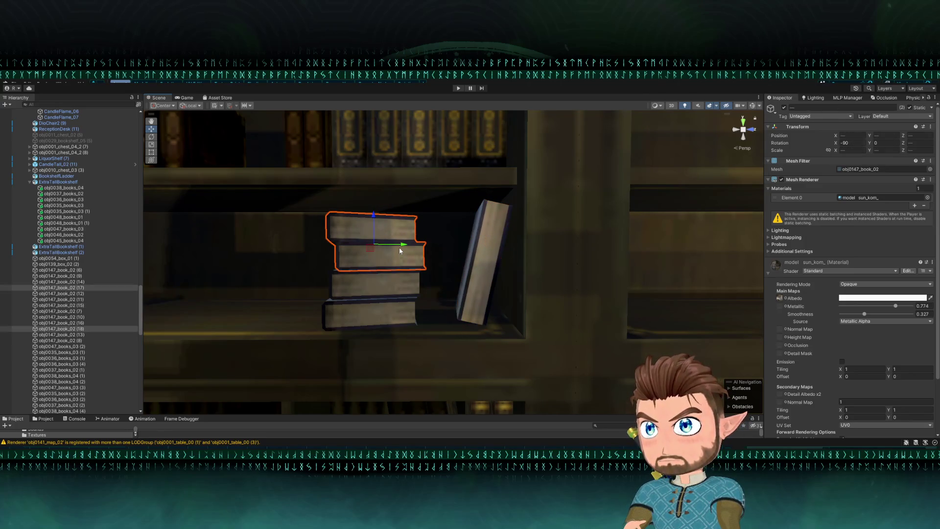
left_click(372, 290, "shift")
left_click(369, 301, "shift")
key("e")
mouse_move(372, 268)
left_mouse_down()
mouse_move(450, 269)
mouse_move(416, 280)
mouse_move(362, 273)
mouse_move(367, 311)
mouse_move(374, 270)
left_mouse_up()
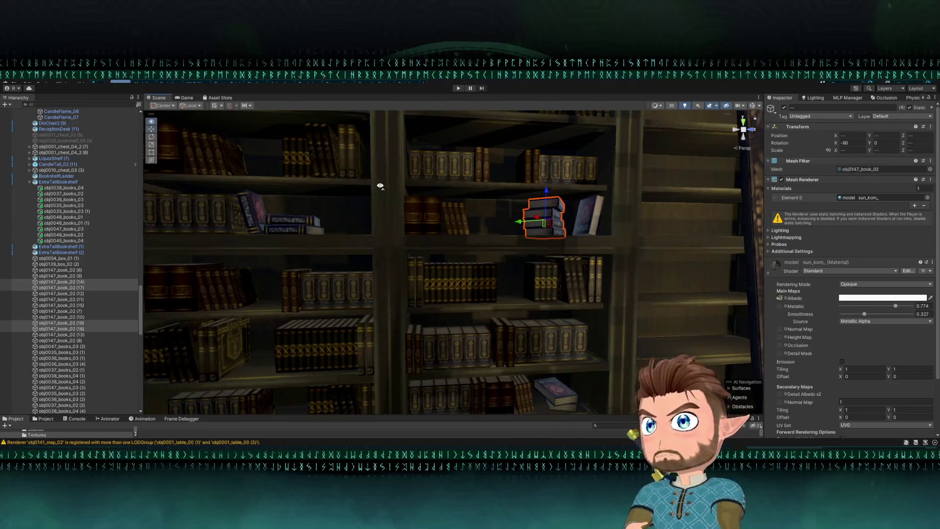
scroll(378, 187, "down", 2)
Duplicate book row obj0046_books_02 onto a lower shelf and slide it left.
left_click(439, 302)
left_click(451, 312)
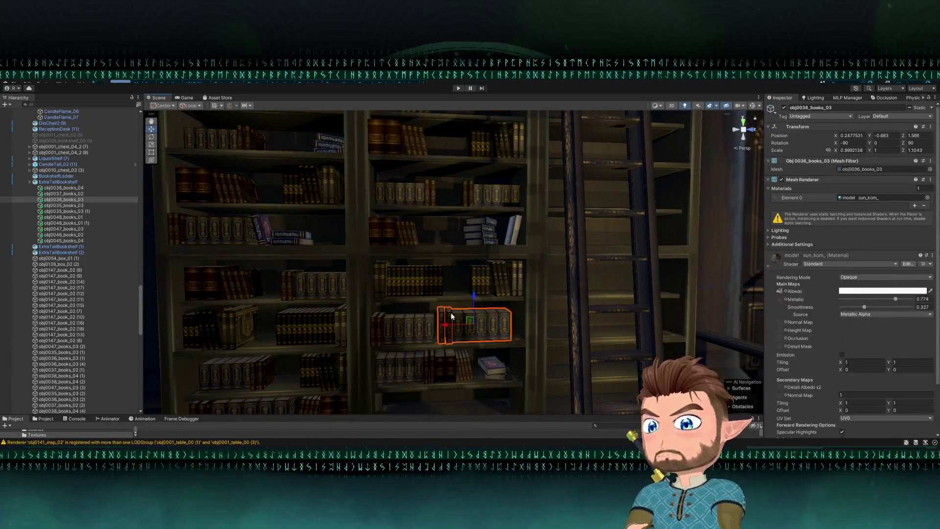
left_click_drag(450, 312, 433, 311)
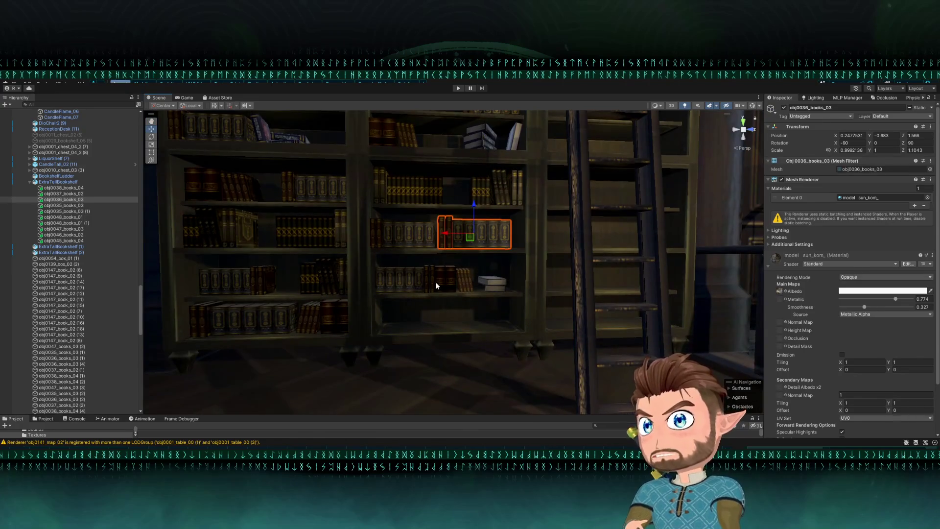
left_click(274, 320)
left_click(257, 268)
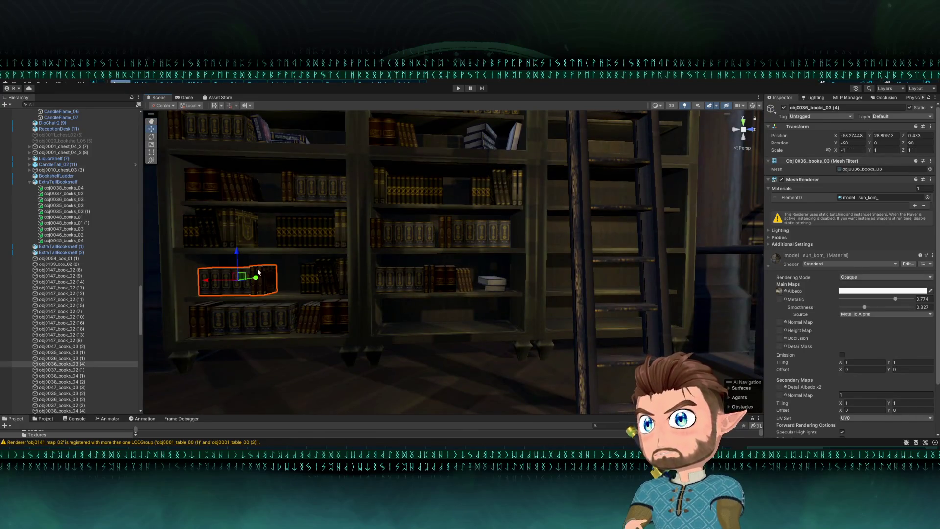
left_click(243, 231)
key("ctrl+d")
mouse_move(223, 233)
left_mouse_down()
mouse_move(442, 316)
mouse_move(335, 342)
mouse_move(332, 333)
mouse_move(358, 334)
mouse_move(434, 352)
mouse_move(428, 324)
left_mouse_up()
scroll(442, 316, "up", 3)
left_click_drag(433, 285, 405, 281)
Shorten the copy obj0046_books_02 (1) with the Rect tool to fit the shelf.
left_click(151, 144)
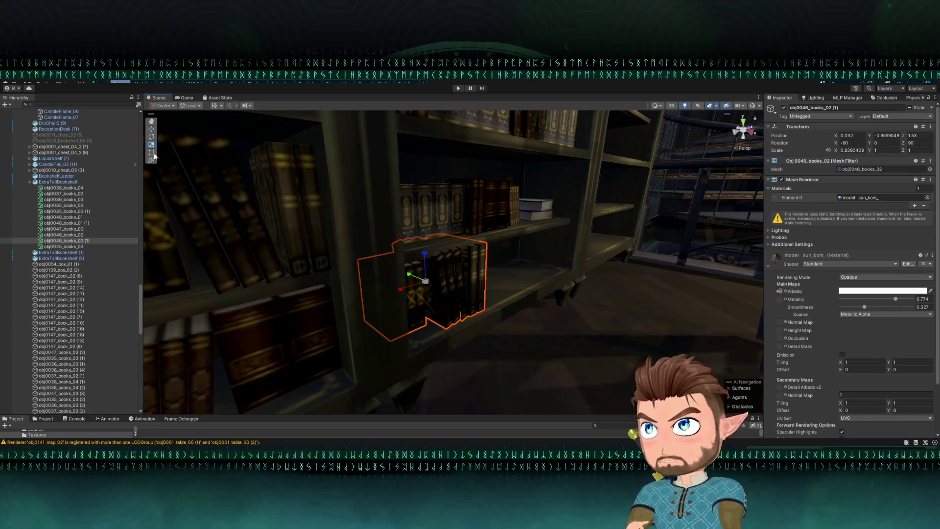
left_click(160, 158)
left_click(152, 153)
left_click(459, 281)
left_click_drag(440, 248, 368, 260)
key("w")
scroll(386, 263, "down", 5)
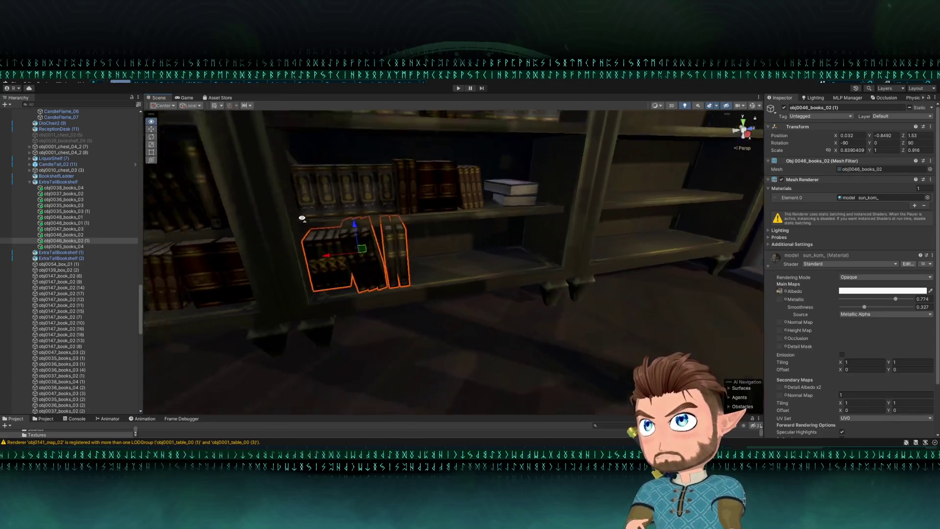
Duplicate obj0038_books_04 (6), move the copy right, and reset its Scale X to 1.
left_click(383, 263)
key("ctrl+d")
left_click_drag(383, 262, 536, 262)
key("f")
scroll(536, 265, "down", 5)
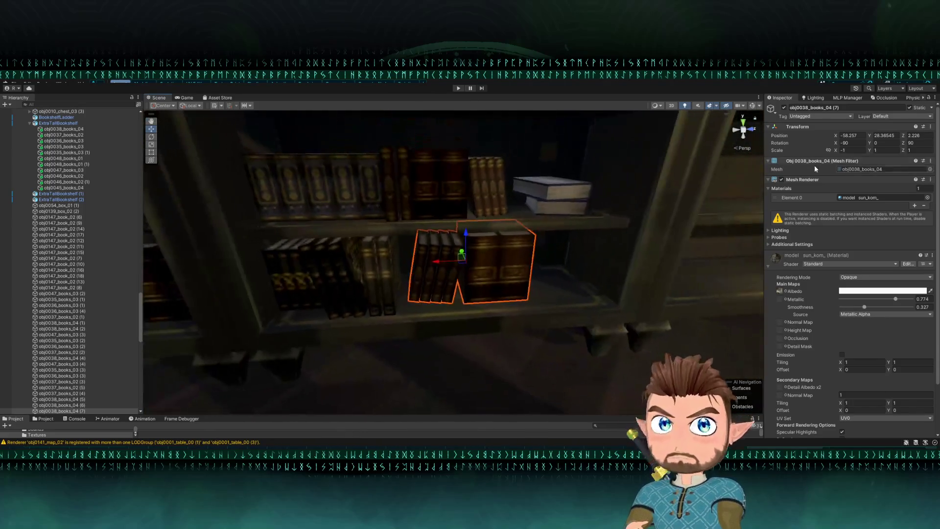
left_click(853, 150)
type("1")
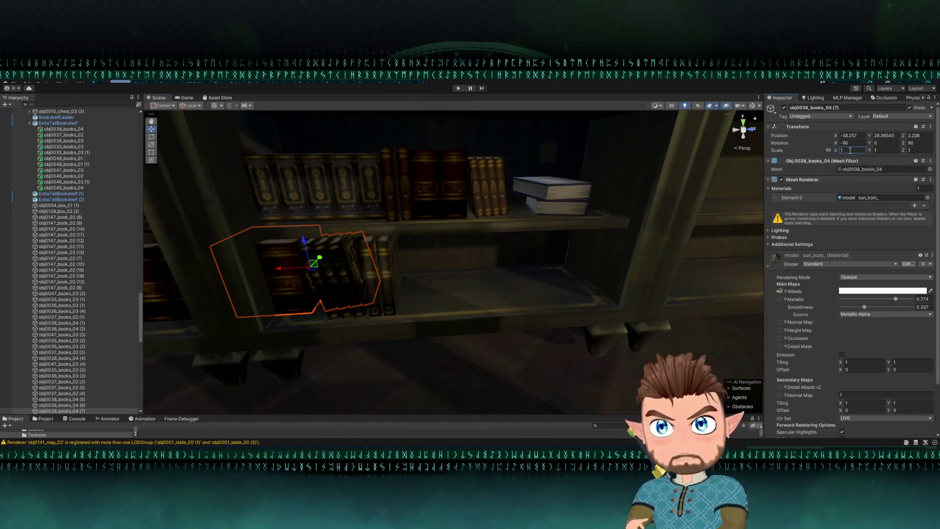
Narrow copy obj0038_books_04 (7) to Scale X 0.65168 and shift it right along the shelf.
mouse_move(284, 268)
left_mouse_down()
mouse_move(437, 274)
mouse_move(471, 263)
mouse_move(447, 312)
mouse_move(391, 312)
mouse_move(391, 269)
mouse_move(393, 293)
left_mouse_up()
key("r")
key("w")
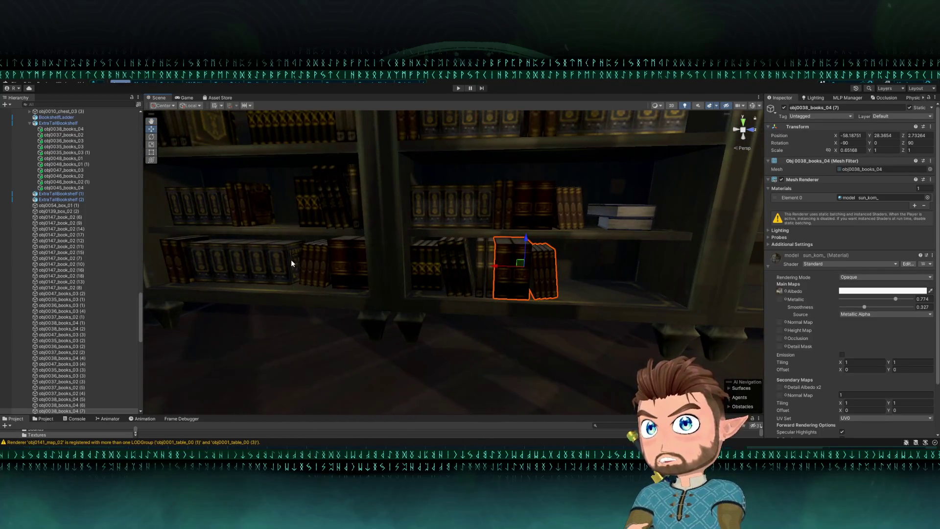
left_click_drag(612, 213, 292, 198)
left_click(292, 201)
Duplicate the tilted blue book onto the lower shelf and slide it right along the shelf in Global pivot mode.
scroll(300, 214, "up", 5)
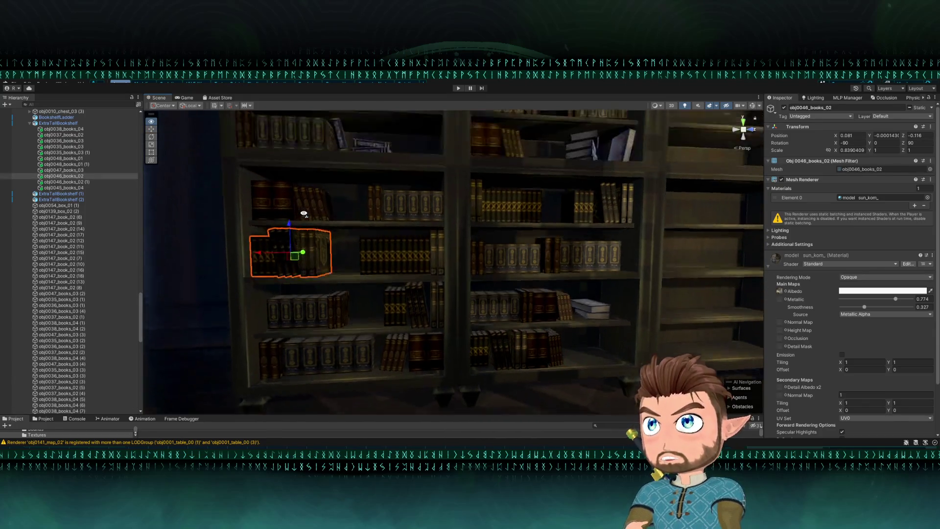
left_click(333, 231)
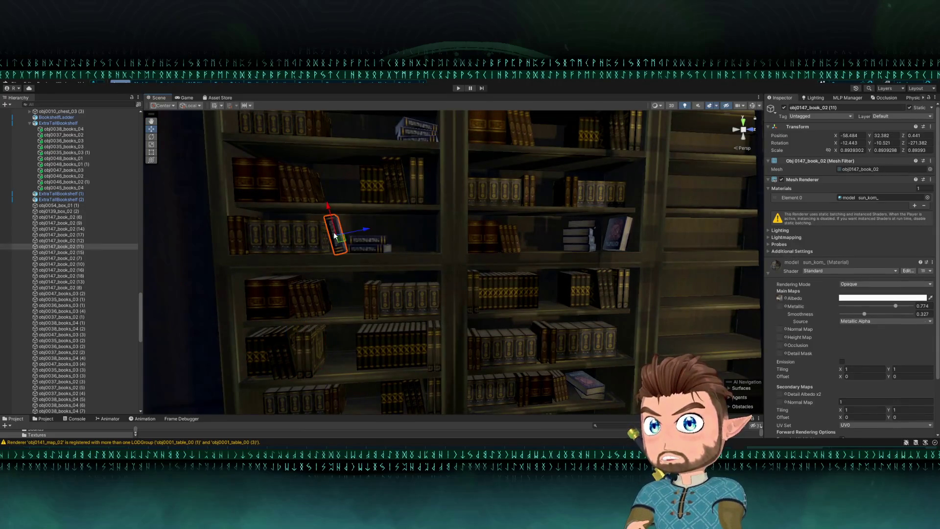
scroll(337, 235, "down", 4)
key("ctrl+d")
mouse_move(326, 177)
left_mouse_down()
mouse_move(474, 265)
mouse_move(473, 306)
left_mouse_up()
key("f")
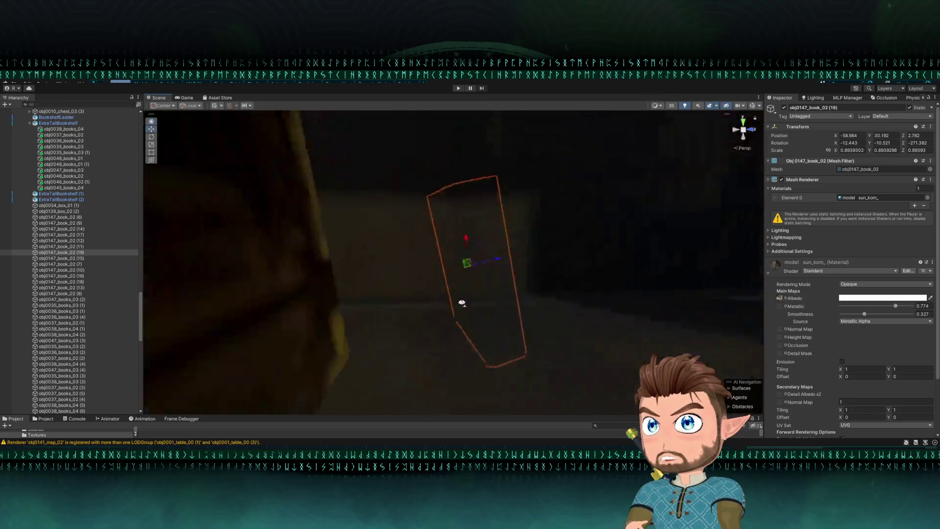
scroll(462, 300, "down", 3)
mouse_move(403, 300)
left_mouse_down()
mouse_move(384, 298)
mouse_move(468, 310)
mouse_move(349, 298)
mouse_move(426, 261)
mouse_move(387, 254)
left_mouse_up()
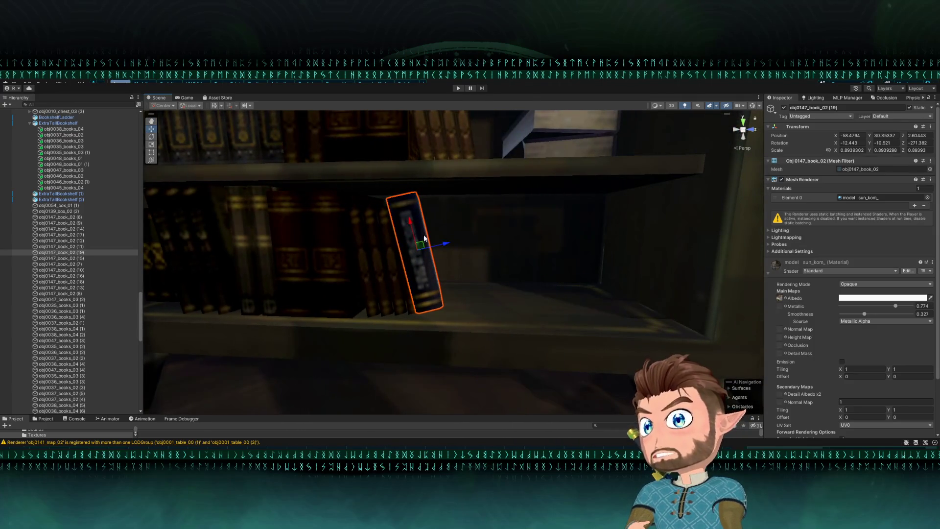
left_click(192, 106)
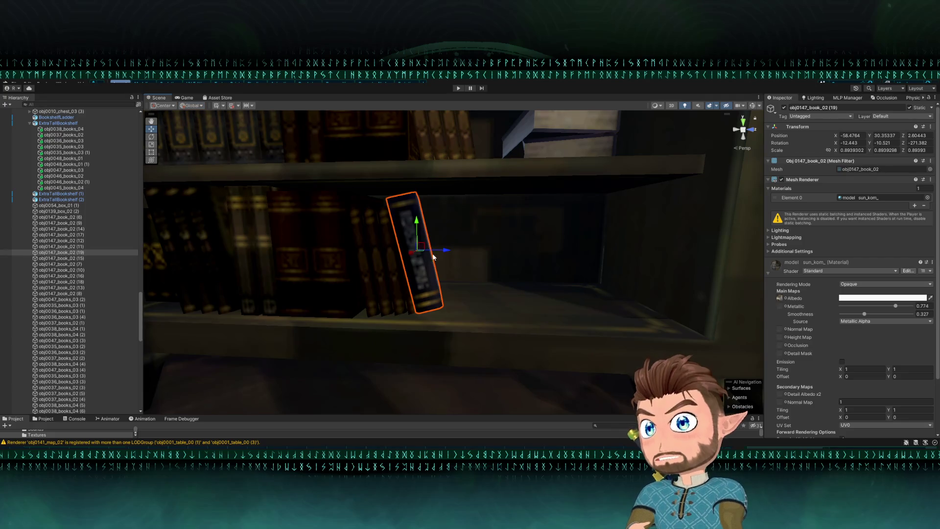
mouse_move(421, 251)
left_mouse_down()
mouse_move(552, 254)
mouse_move(544, 267)
mouse_move(497, 257)
mouse_move(560, 254)
mouse_move(481, 260)
left_mouse_up()
Rotate the copied blue book, obj0147_book_02 (19), so it leans on the lower shelf.
key("e")
mouse_move(425, 250)
left_mouse_down()
mouse_move(417, 254)
mouse_move(426, 262)
left_mouse_up()
left_click(550, 343)
mouse_move(550, 342)
left_mouse_down()
mouse_move(499, 346)
mouse_move(415, 278)
left_mouse_up()
left_click(415, 278)
key("f")
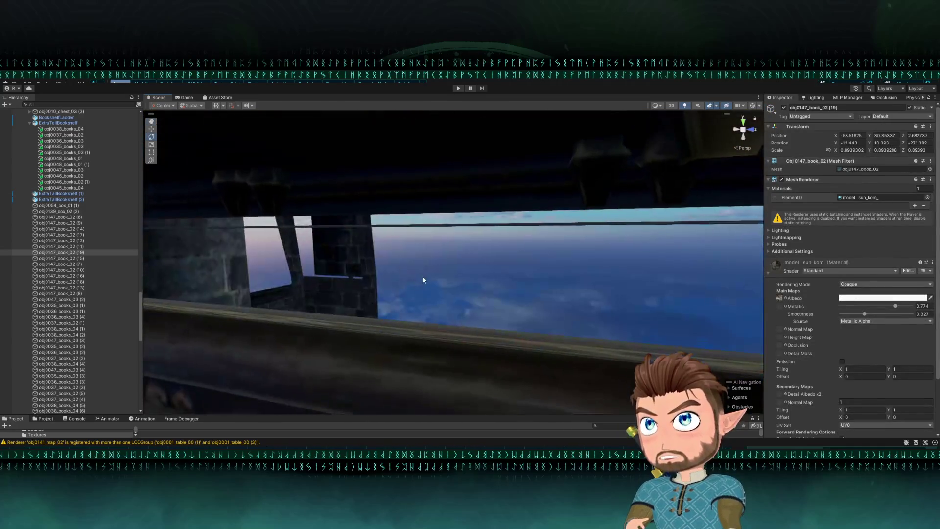
key("w")
left_click_drag(390, 151, 401, 169)
left_click(395, 151)
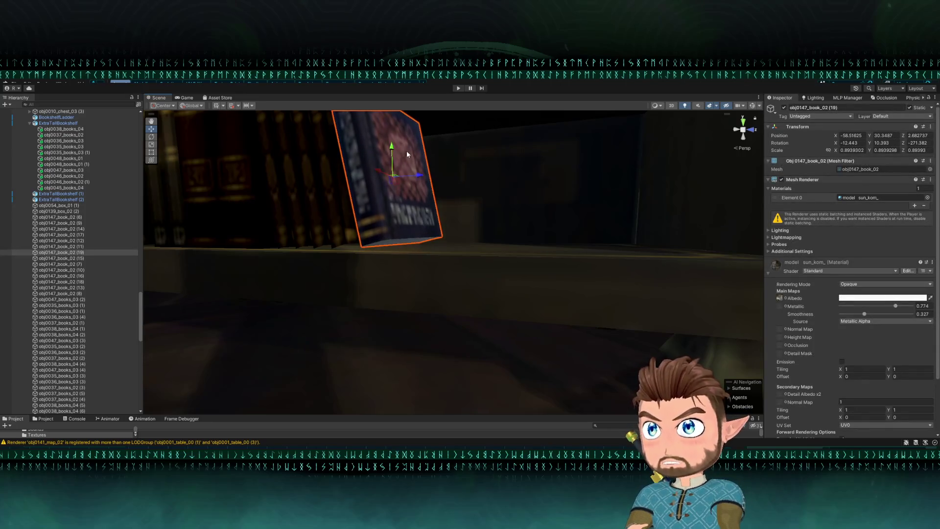
scroll(406, 151, "down", 10)
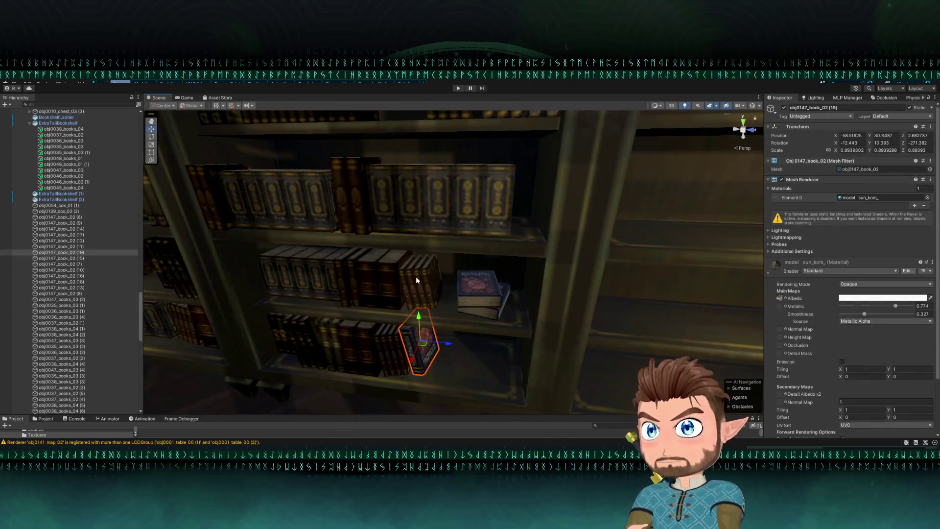
Duplicate two stacked flat books and set the copies, (20) and (21), on the floor.
left_click(416, 279)
left_click(543, 247)
left_click(544, 248, "ctrl")
left_click(554, 263, "ctrl")
left_click(534, 254, "ctrl")
left_click_drag(534, 254, 526, 271)
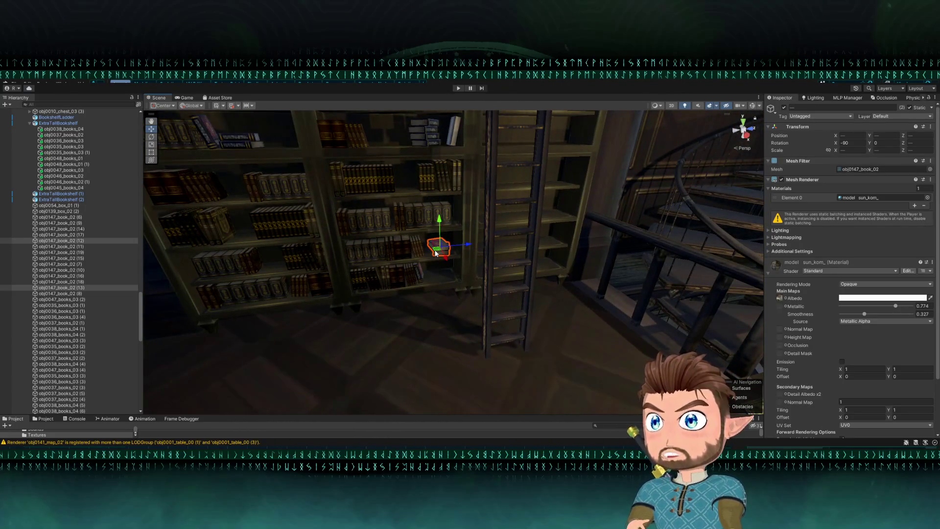
key("ctrl+d")
mouse_move(436, 253)
left_mouse_down()
mouse_move(407, 320)
mouse_move(388, 310)
mouse_move(412, 318)
mouse_move(315, 328)
mouse_move(479, 212)
mouse_move(475, 221)
left_mouse_up()
key("e")
key("f")
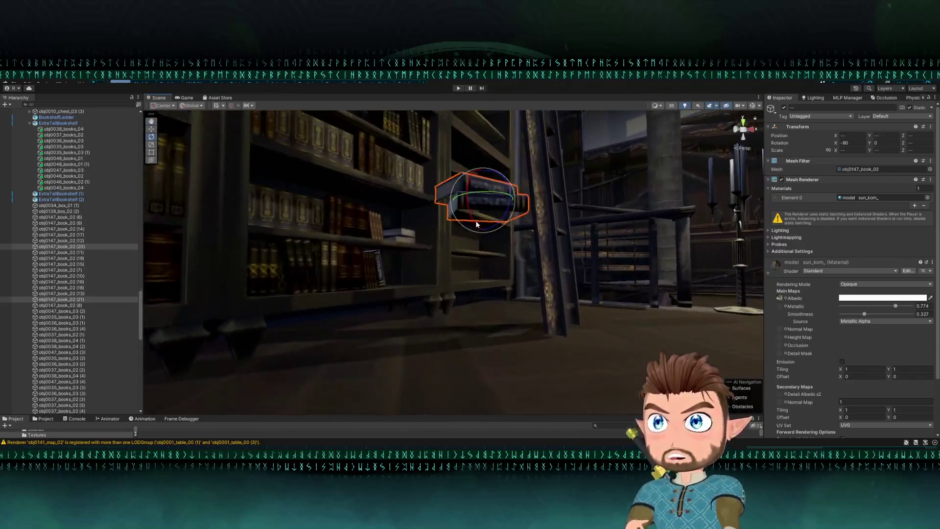
key("w")
left_click_drag(492, 182, 501, 351)
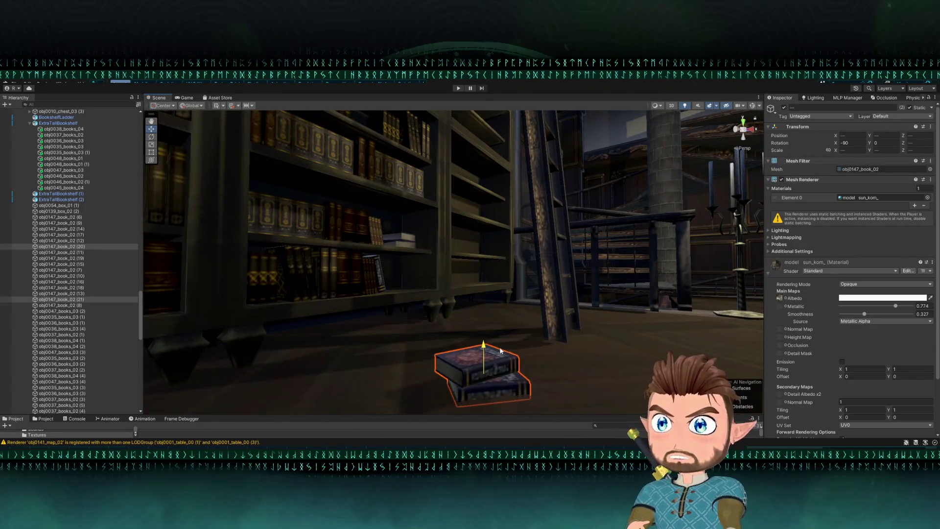
Drag the Project window splitter upward so the folders and textures get more room.
scroll(490, 372, "down", 5)
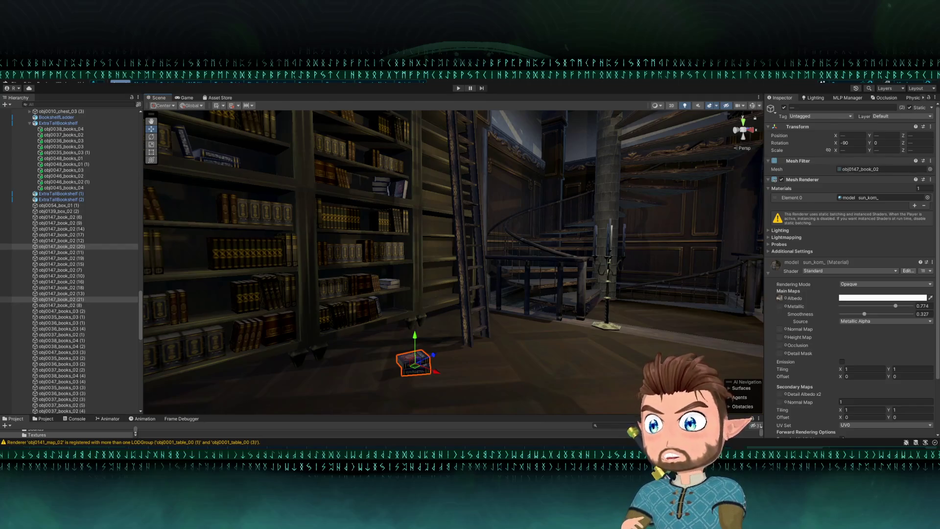
left_click_drag(392, 415, 391, 329)
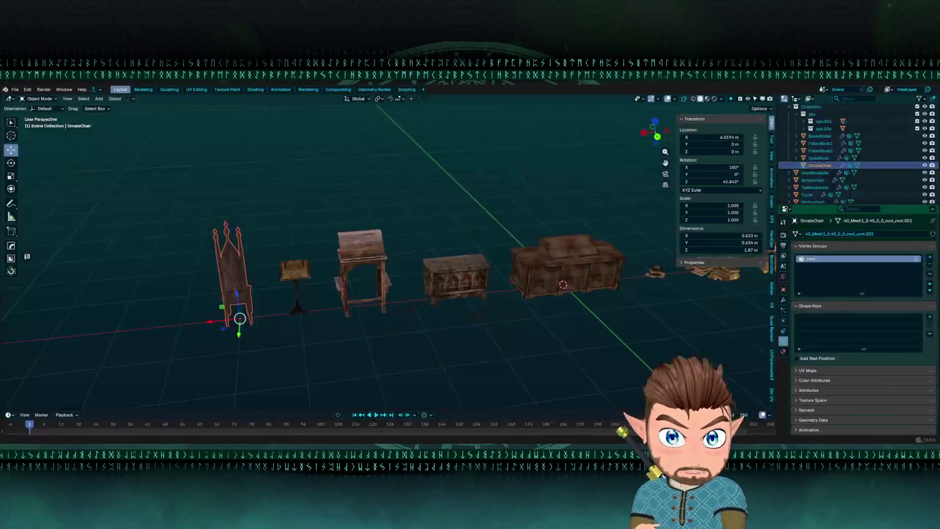
Clear the OrnateChair's location with Alt+G to 0, 0, 0, then open and dismiss File > Export.
mouse_move(210, 315)
left_mouse_down()
mouse_move(283, 273)
mouse_move(227, 311)
mouse_move(248, 309)
mouse_move(220, 308)
mouse_move(389, 330)
mouse_move(230, 239)
left_mouse_up()
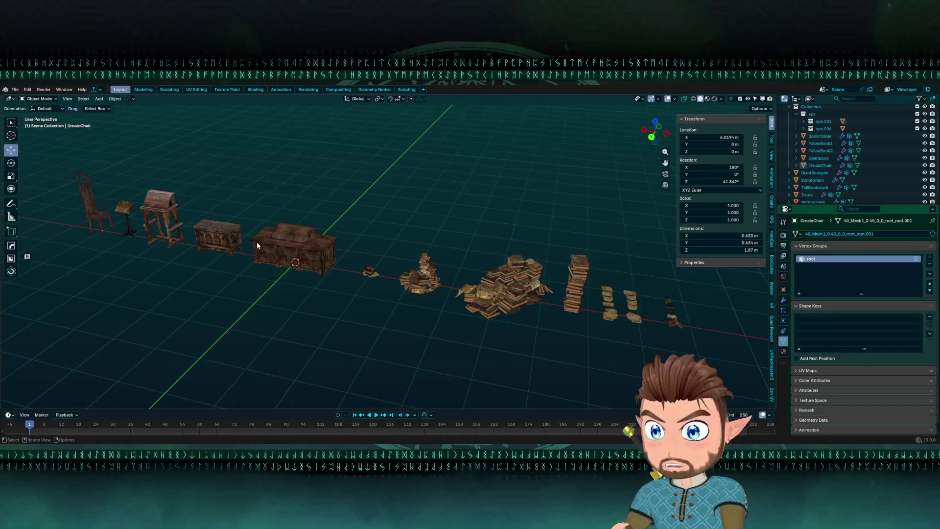
mouse_move(318, 255)
left_mouse_down()
mouse_move(230, 291)
mouse_move(512, 241)
left_mouse_up()
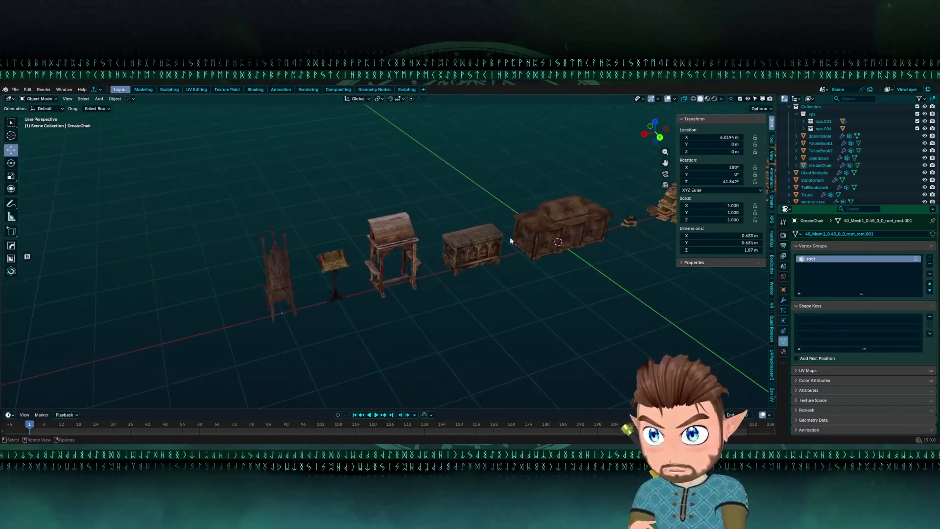
left_click(280, 280)
mouse_move(280, 280)
left_mouse_down()
mouse_move(298, 273)
mouse_move(284, 281)
mouse_move(410, 284)
mouse_move(395, 281)
left_mouse_up()
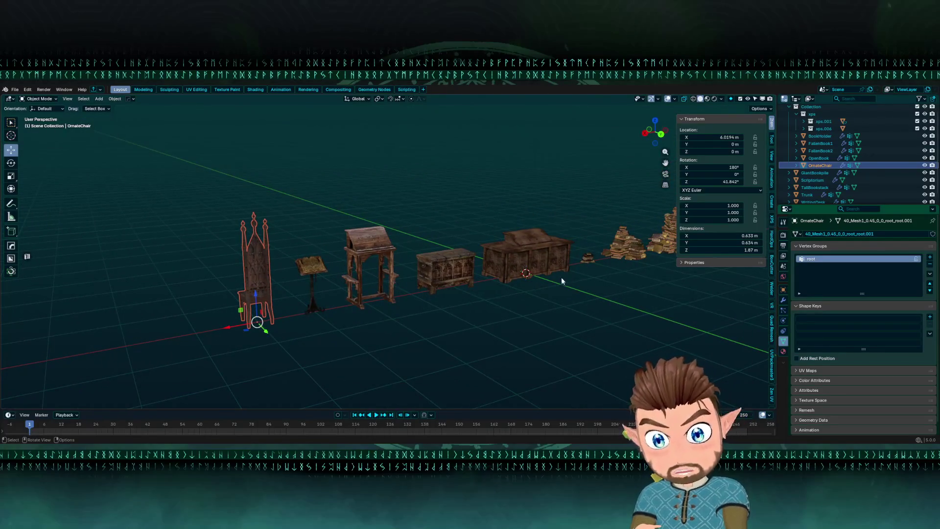
left_click(160, 211)
mouse_move(301, 257)
left_mouse_down()
mouse_move(333, 254)
mouse_move(438, 283)
mouse_move(560, 272)
mouse_move(333, 208)
mouse_move(358, 236)
mouse_move(447, 252)
mouse_move(304, 289)
mouse_move(83, 259)
mouse_move(381, 251)
left_mouse_up()
scroll(202, 236, "down", 2)
left_click(193, 242)
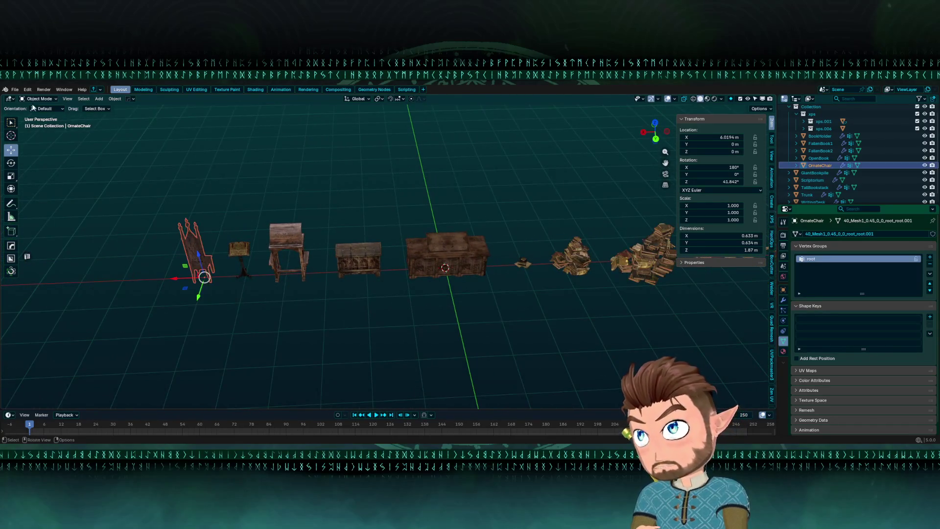
key("alt+g")
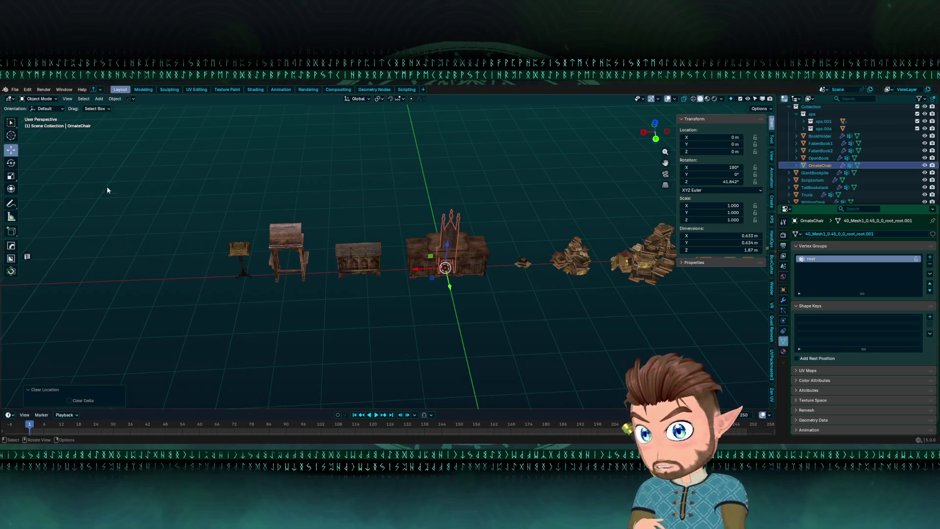
left_click(15, 89)
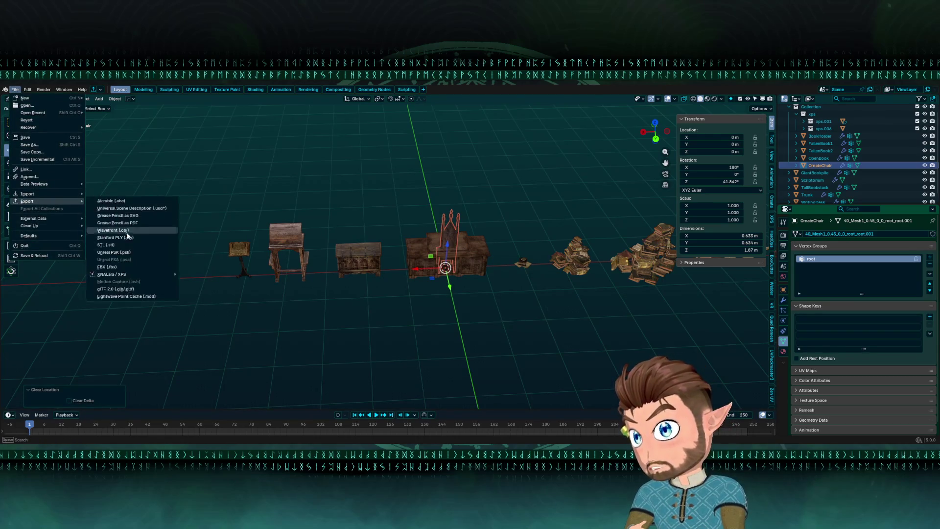
left_click(118, 267)
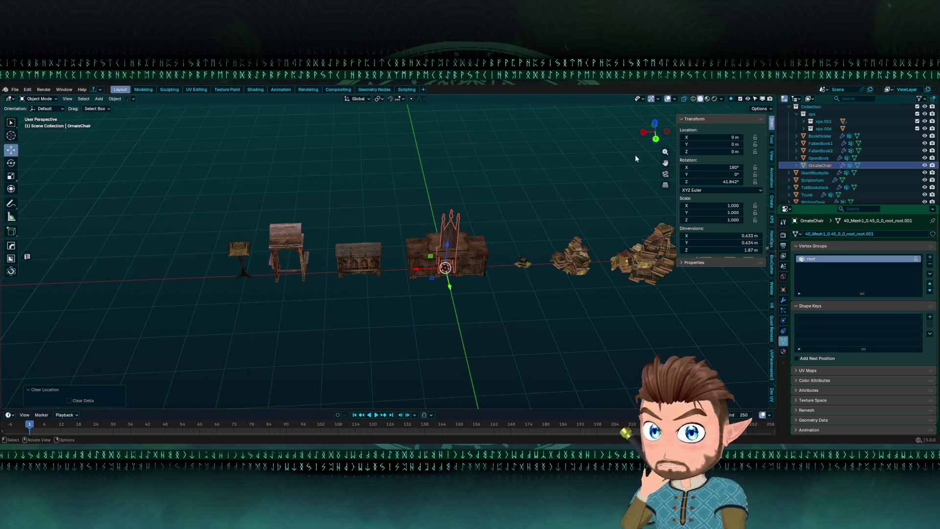